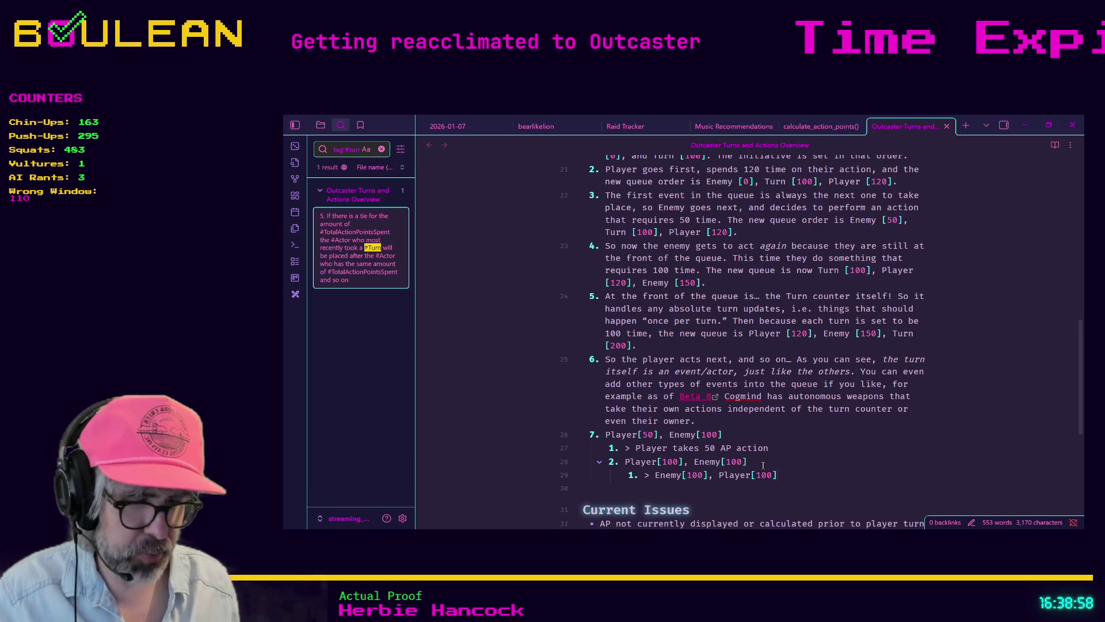
# Step: Add a trailing comma after Enemy[100], Player[100] on line 29, reviewing sub-steps 27–29
pyautogui.moveTo(834, 477)
pyautogui.mouseDown()
pyautogui.moveTo(653, 473)
pyautogui.moveTo(665, 475)
pyautogui.mouseUp()
pyautogui.click(653, 473)
pyautogui.write(',')
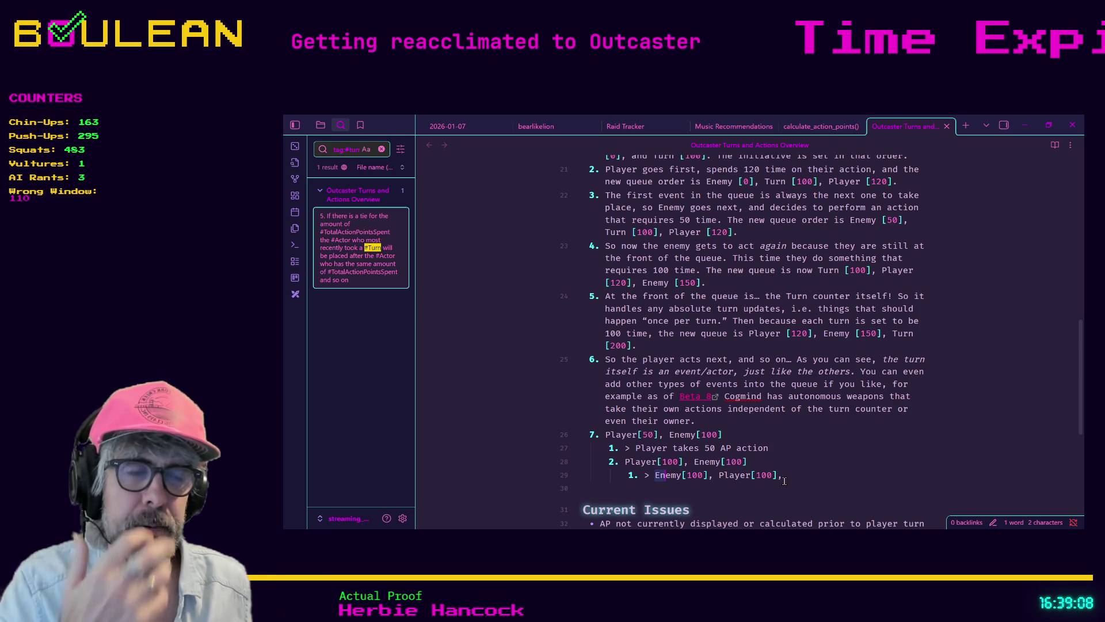
pyautogui.click(809, 478)
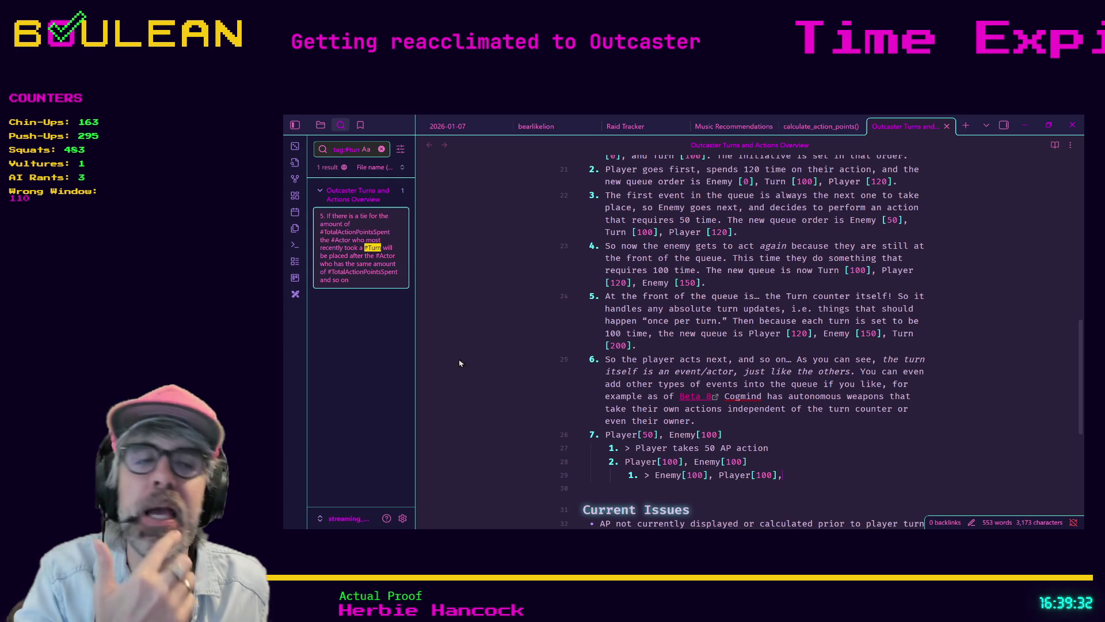
pyautogui.moveTo(801, 478); pyautogui.dragTo(582, 449)
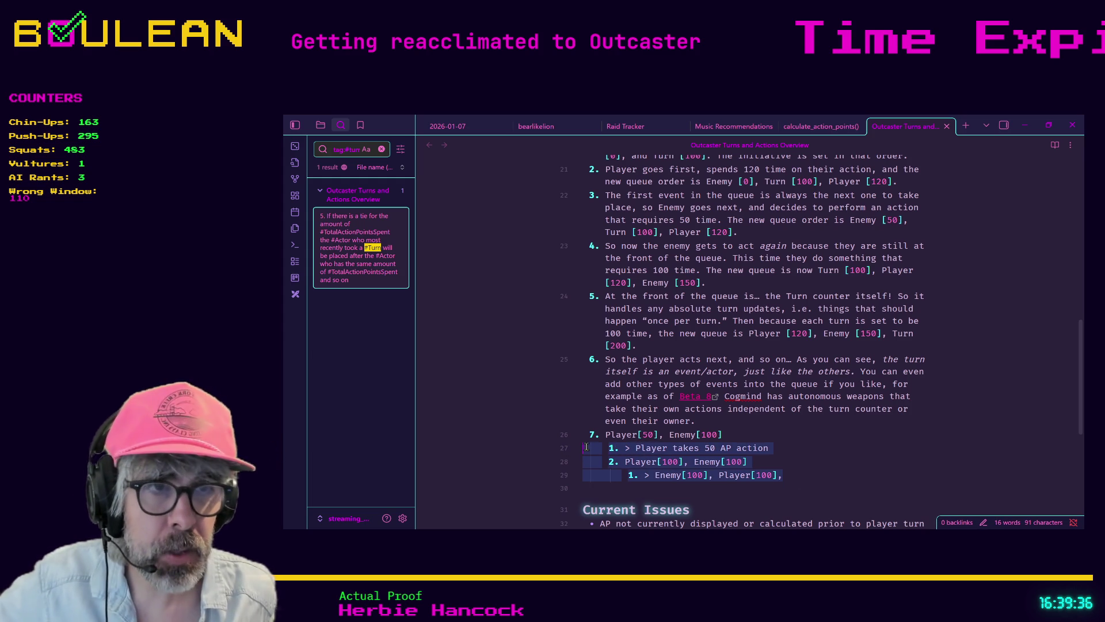
pyautogui.click(584, 450)
pyautogui.moveTo(584, 450)
pyautogui.mouseDown()
pyautogui.moveTo(792, 474)
pyautogui.moveTo(662, 475)
pyautogui.moveTo(567, 441)
pyautogui.mouseUp()
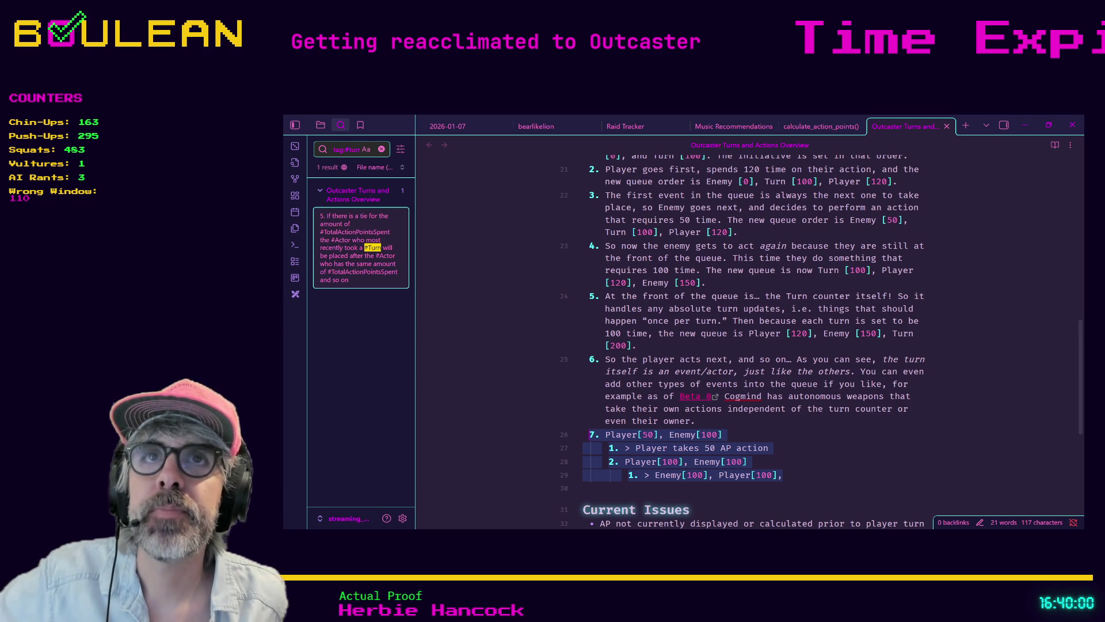
pyautogui.click(746, 437)
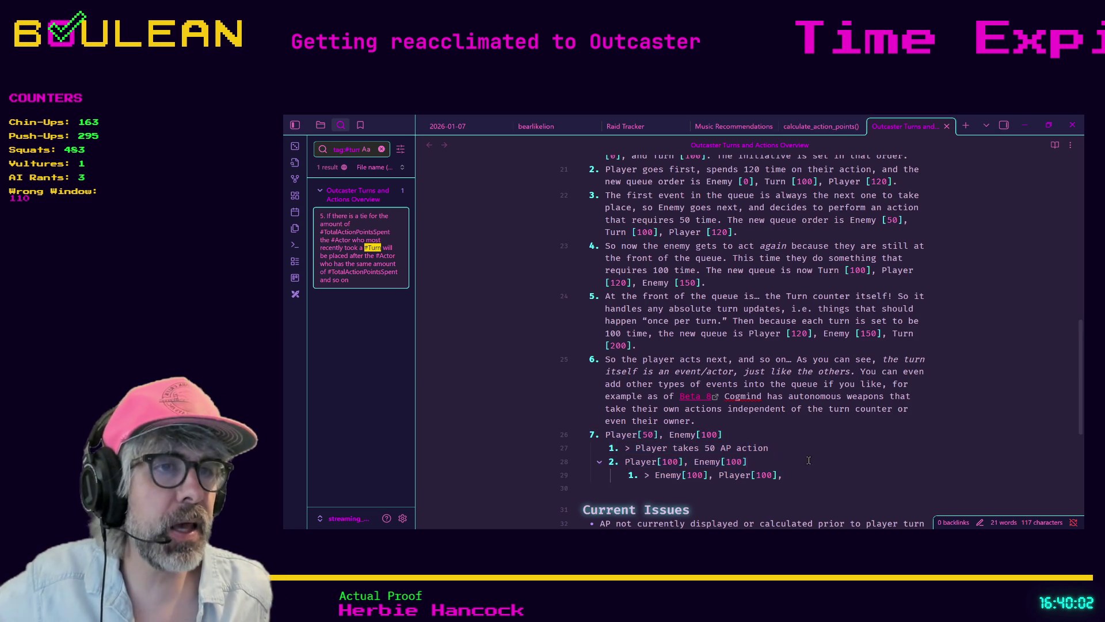
# Step: Append GameTurn[100] and HoundsAttack[500] to line 26's queue, then minimize Obsidian
pyautogui.write(', GameTurn[100]')
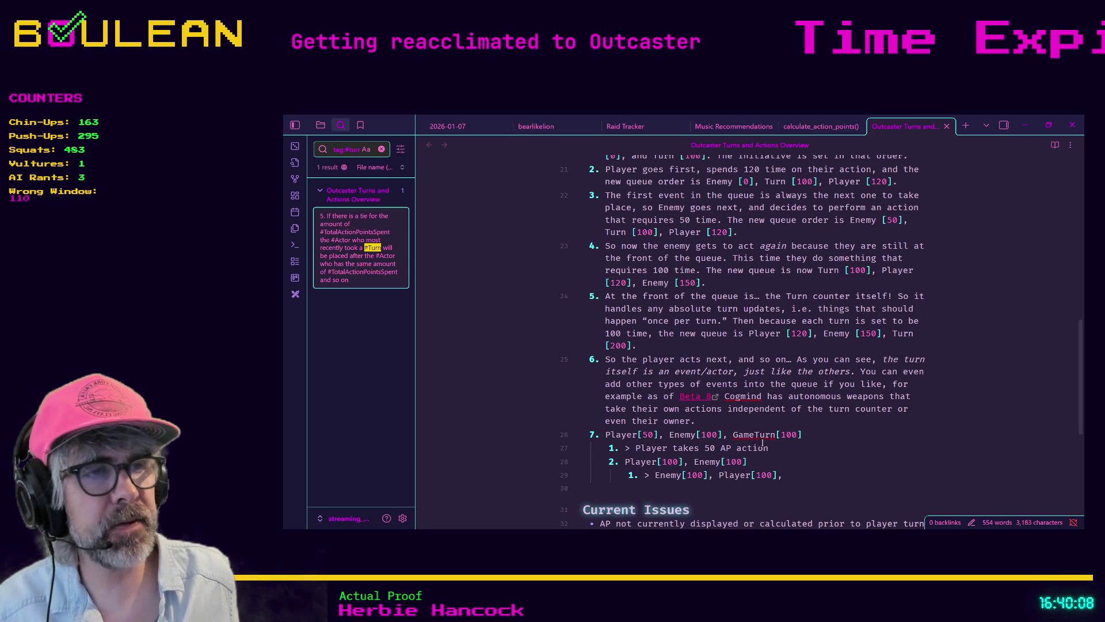
pyautogui.moveTo(775, 436)
pyautogui.mouseDown()
pyautogui.moveTo(733, 437)
pyautogui.moveTo(774, 435)
pyautogui.mouseUp()
pyautogui.click(774, 435)
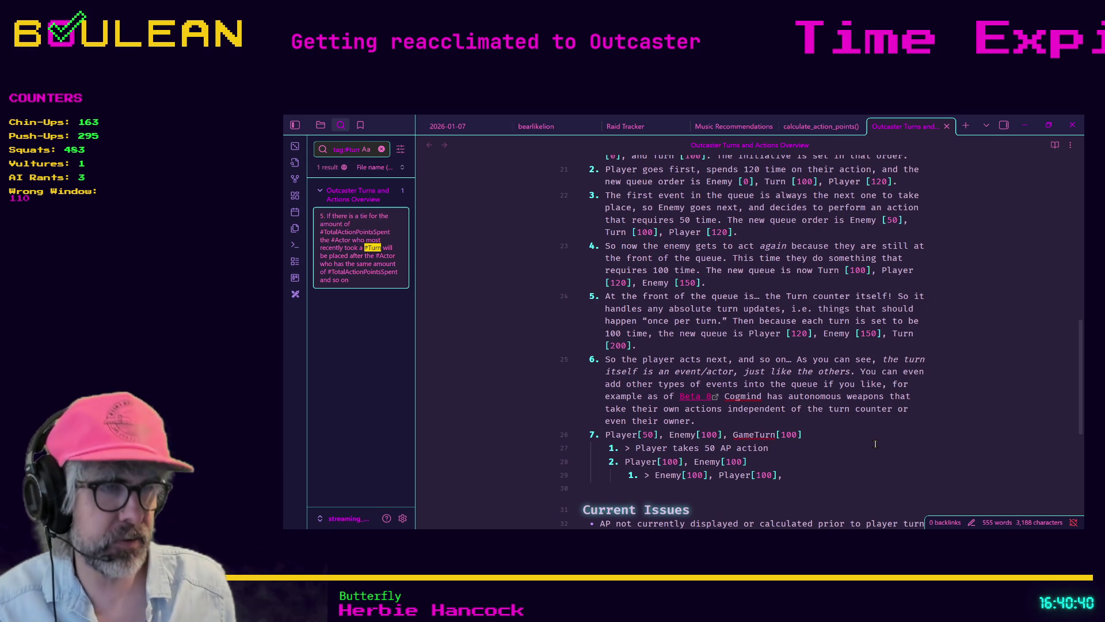
pyautogui.write(', ')
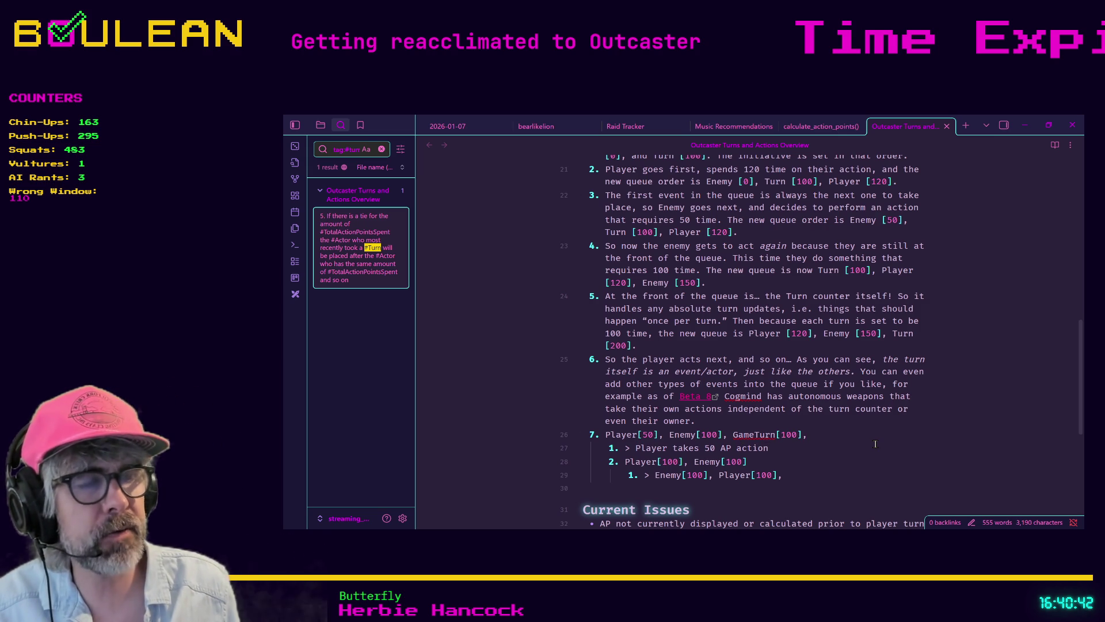
pyautogui.write('Houn')
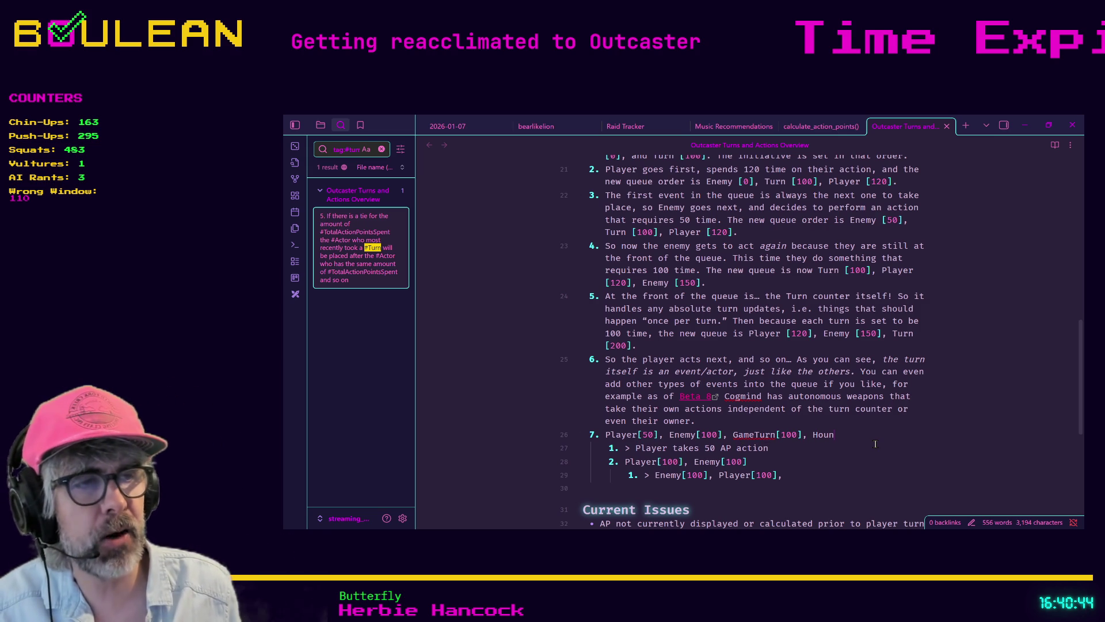
pyautogui.write('dsAttack[500]')
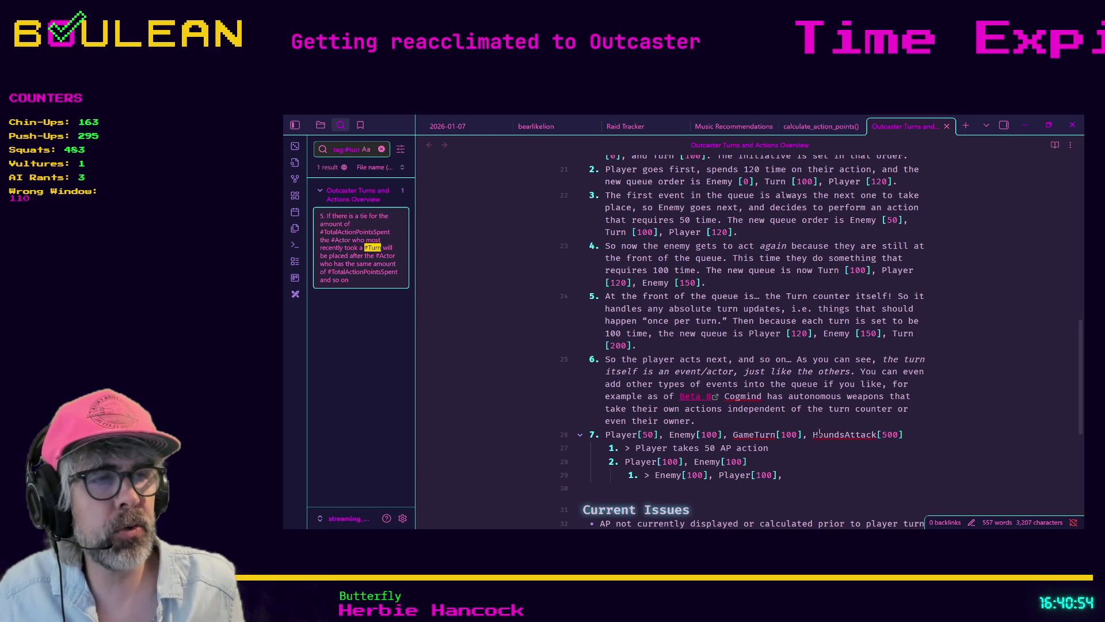
pyautogui.moveTo(814, 435); pyautogui.dragTo(882, 435)
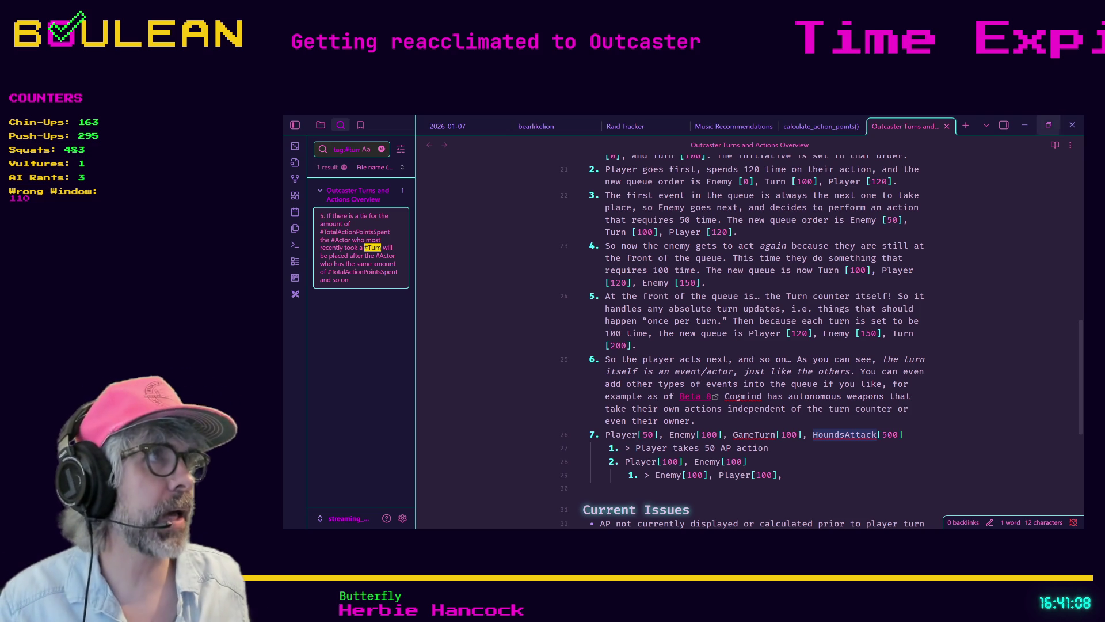
pyautogui.click(1024, 125)
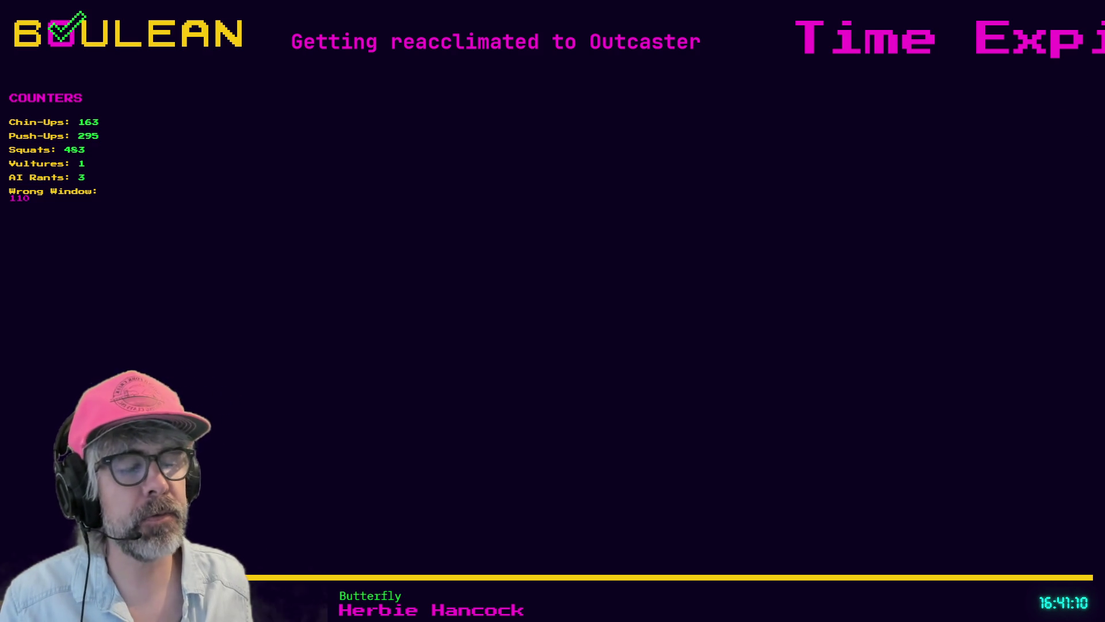
# Step: Switch from Obsidian to the browser playing the 'Day Night Cycle - Hexery' Short
pyautogui.hotkey('alt', 'Tab')
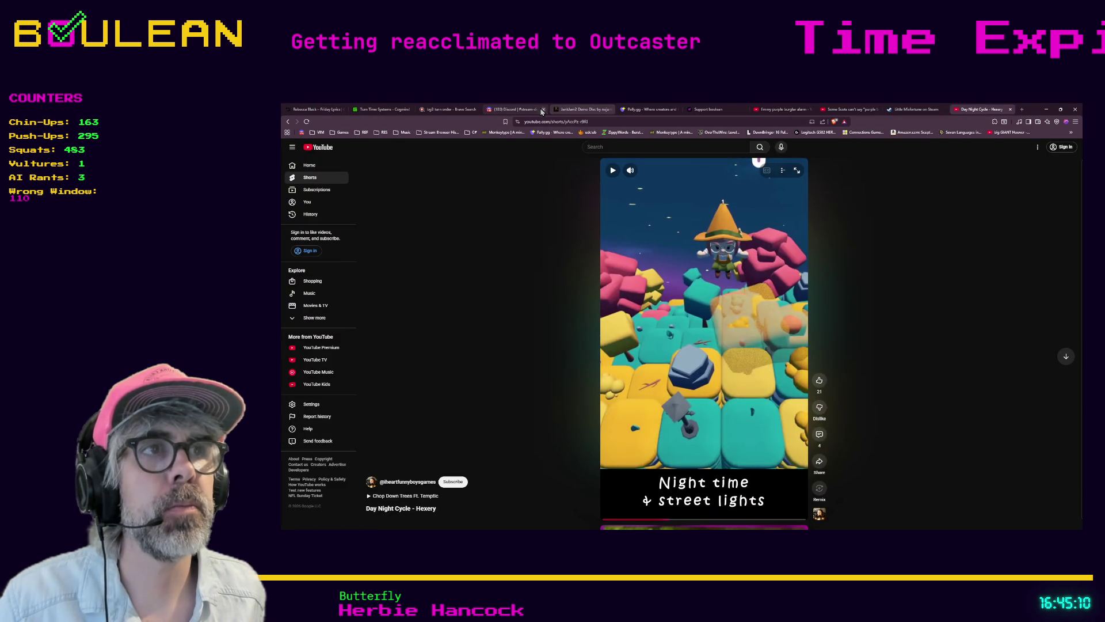
# Step: Switch from the YouTube Short to the Discord tab showing the Taming Sword screenshot
pyautogui.click(589, 119)
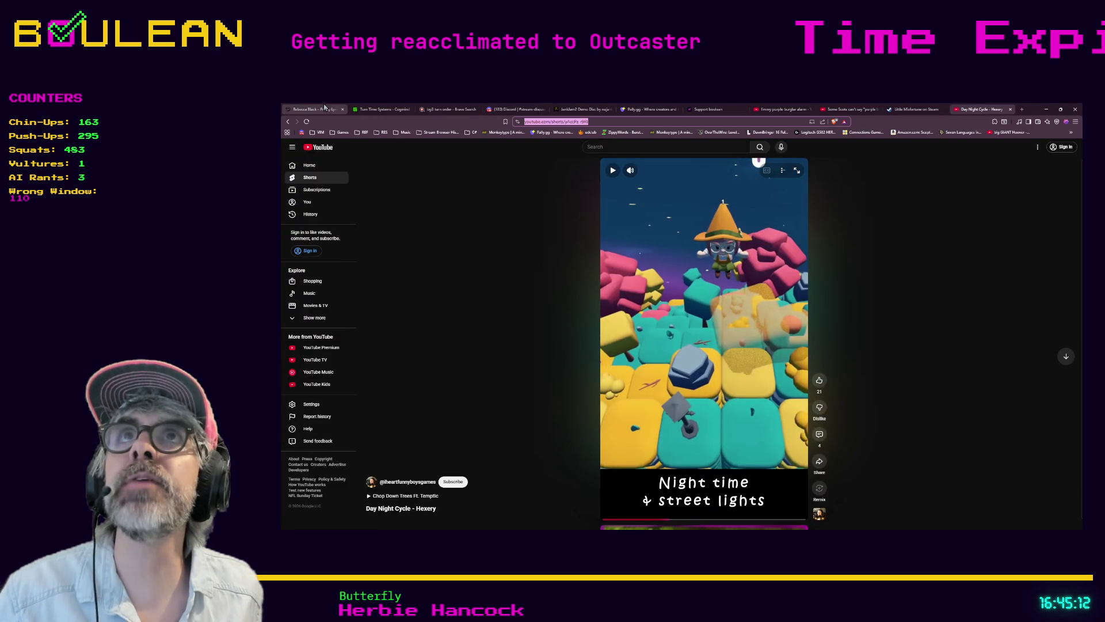
pyautogui.hotkey('alt', 'Tab')
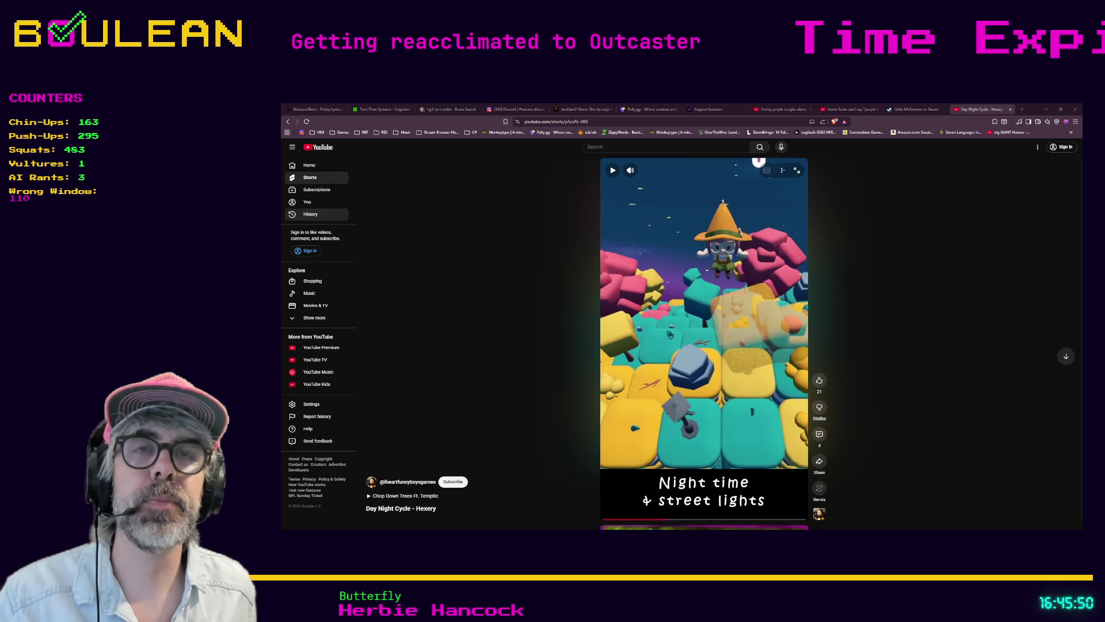
pyautogui.hotkey('ctrl', '4')
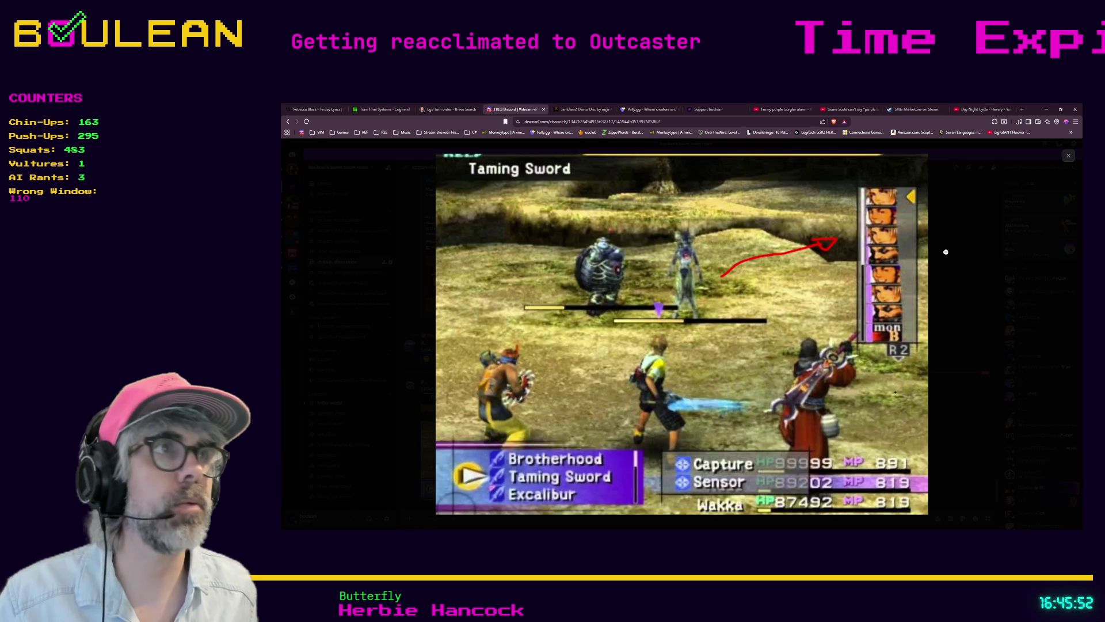
# Step: Close the enlarged Taming Sword screenshot to return to #stream-discussion
pyautogui.press('Escape')
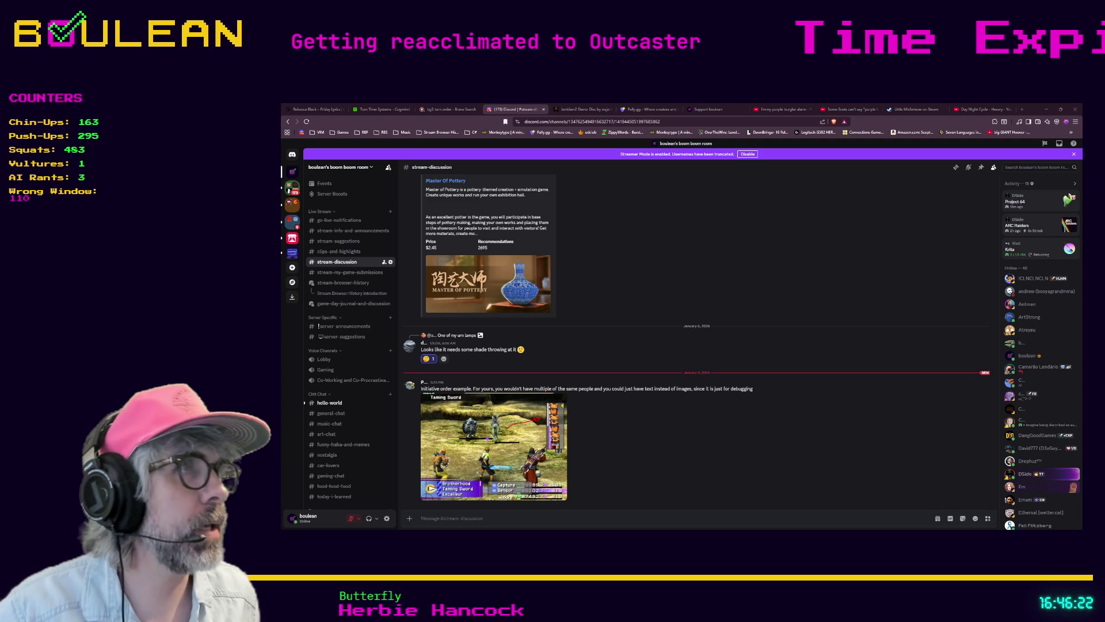
# Step: Start a new tab to load the local Finding Fern 2 GDD from Downloads
pyautogui.hotkey('ctrl', 't')
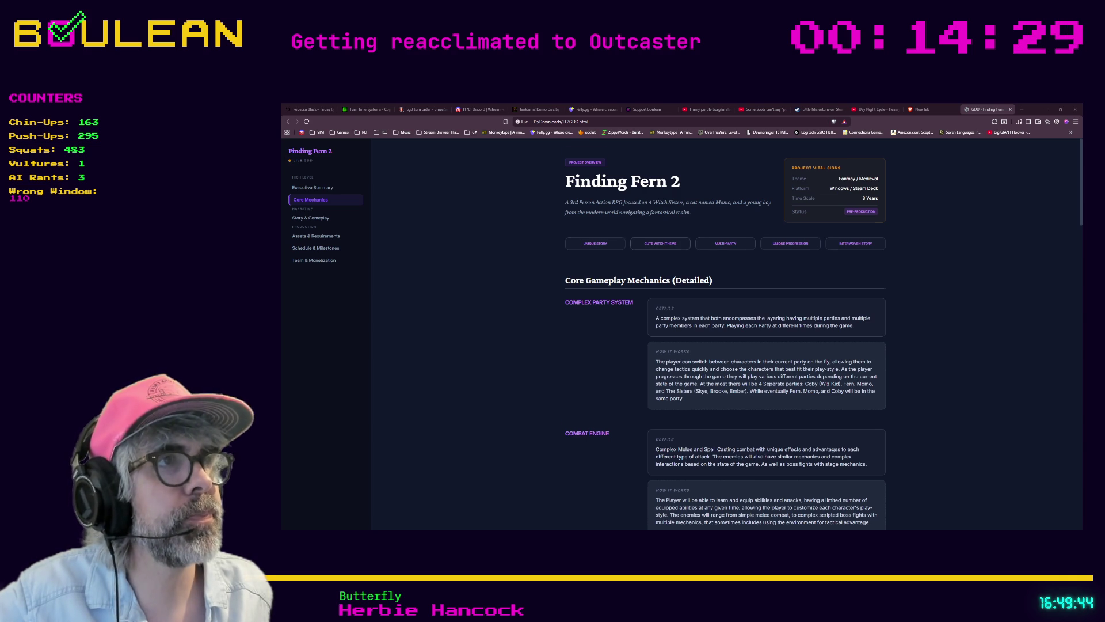
# Step: Scroll the Finding Fern 2 core mechanics down to World Map Hub and zoom the page in
pyautogui.scroll(-1, 725, 334)
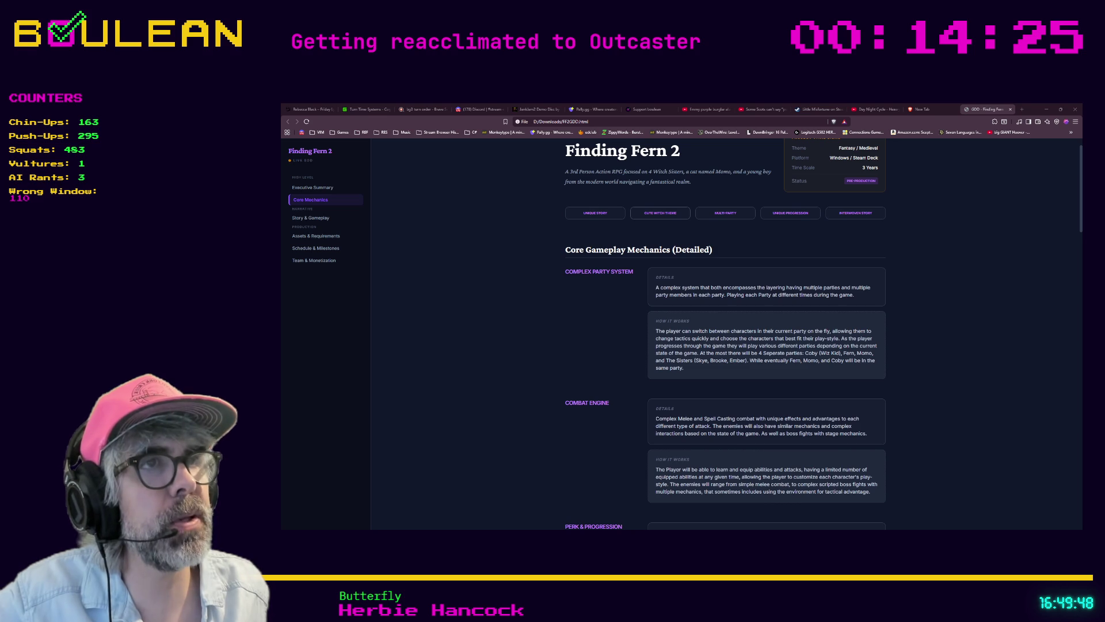
pyautogui.scroll(-1, 724, 336)
pyautogui.scroll(-1, 724, 336)
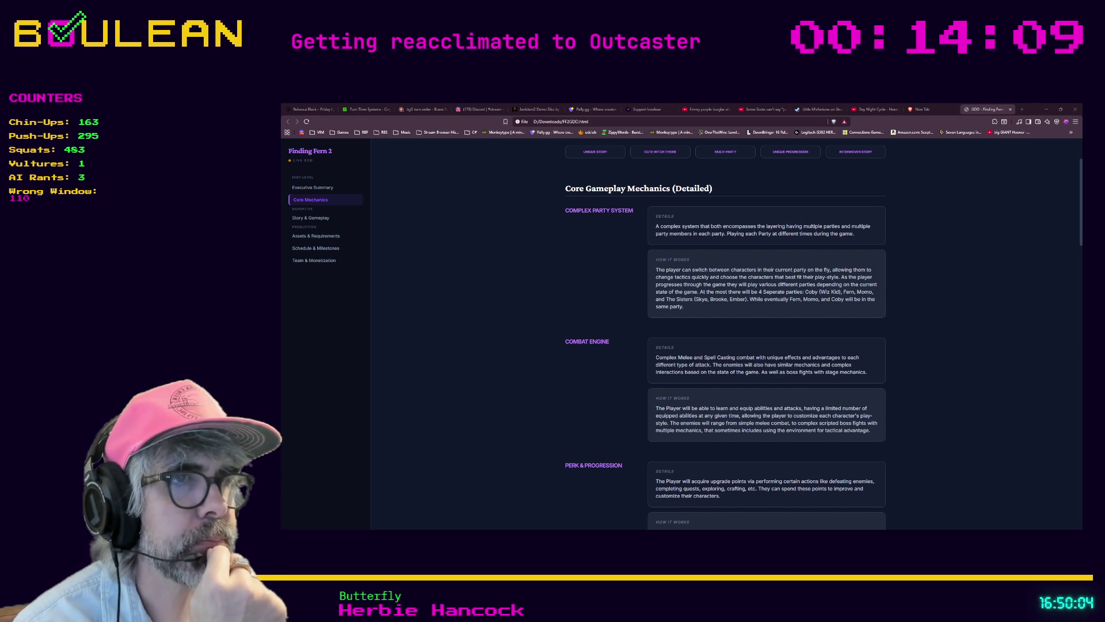
pyautogui.scroll(-2, 725, 334)
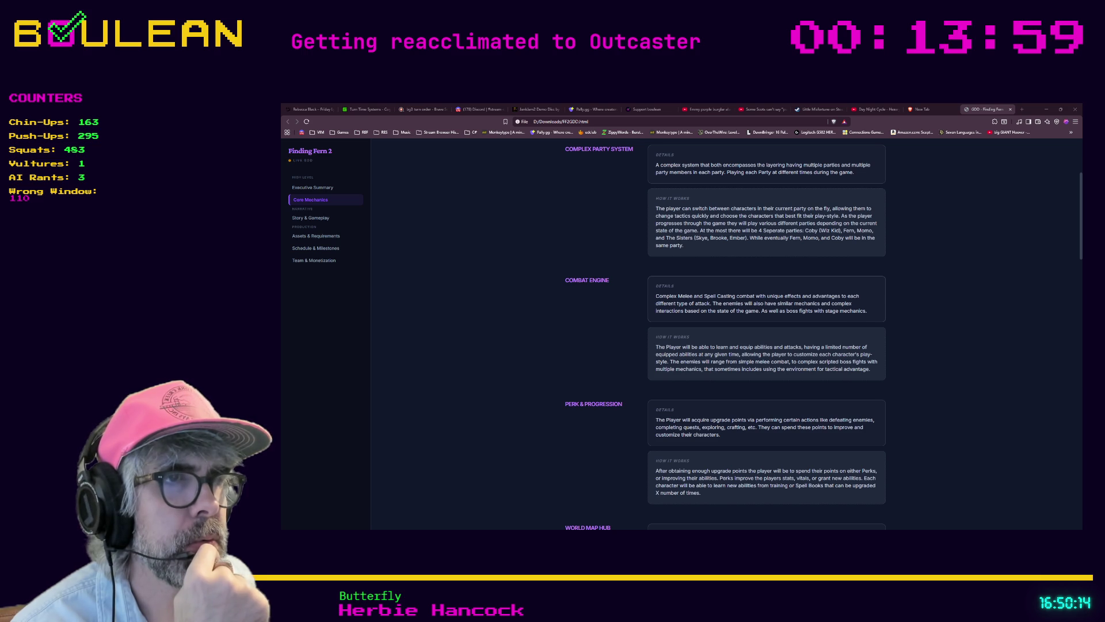
pyautogui.scroll(-1, 725, 334)
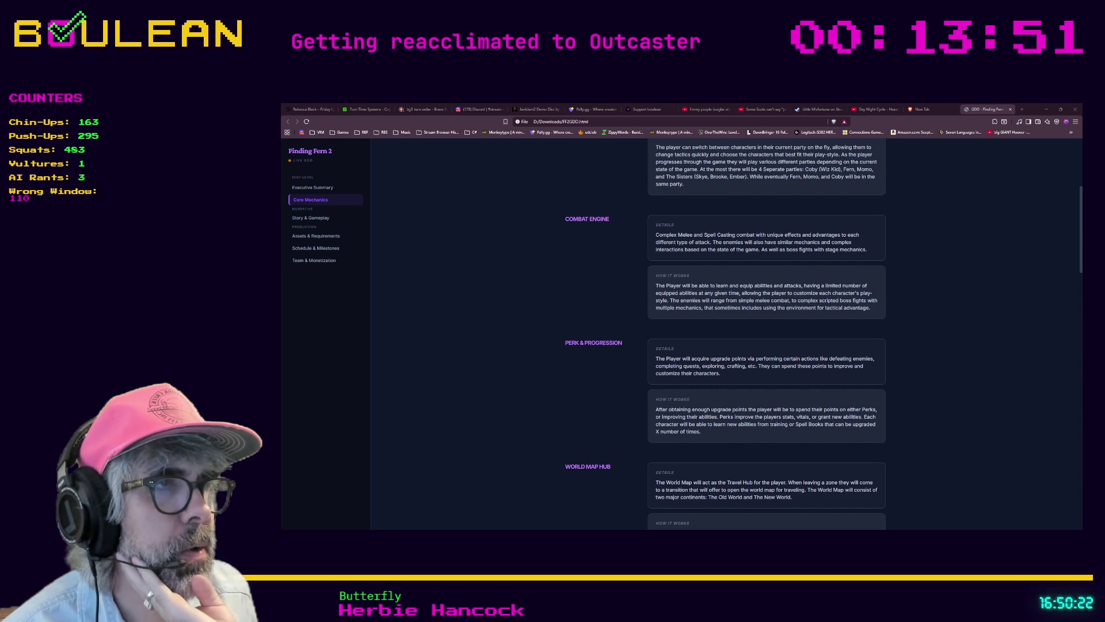
pyautogui.scroll(-1, 673, 436)
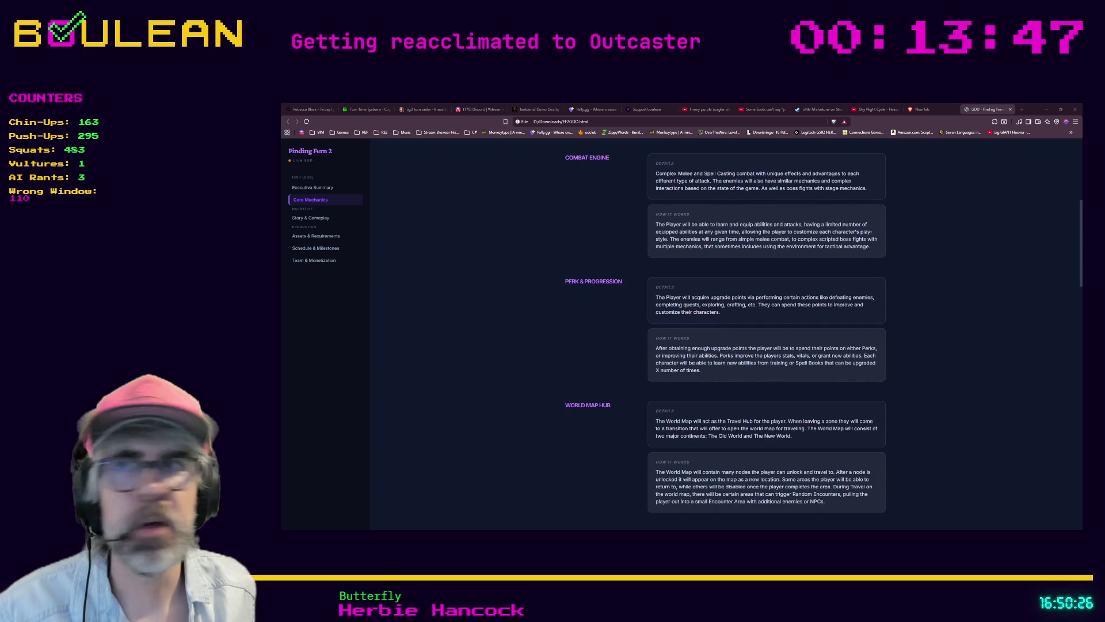
pyautogui.hotkey('ctrl', '+')
pyautogui.hotkey('ctrl', '+')
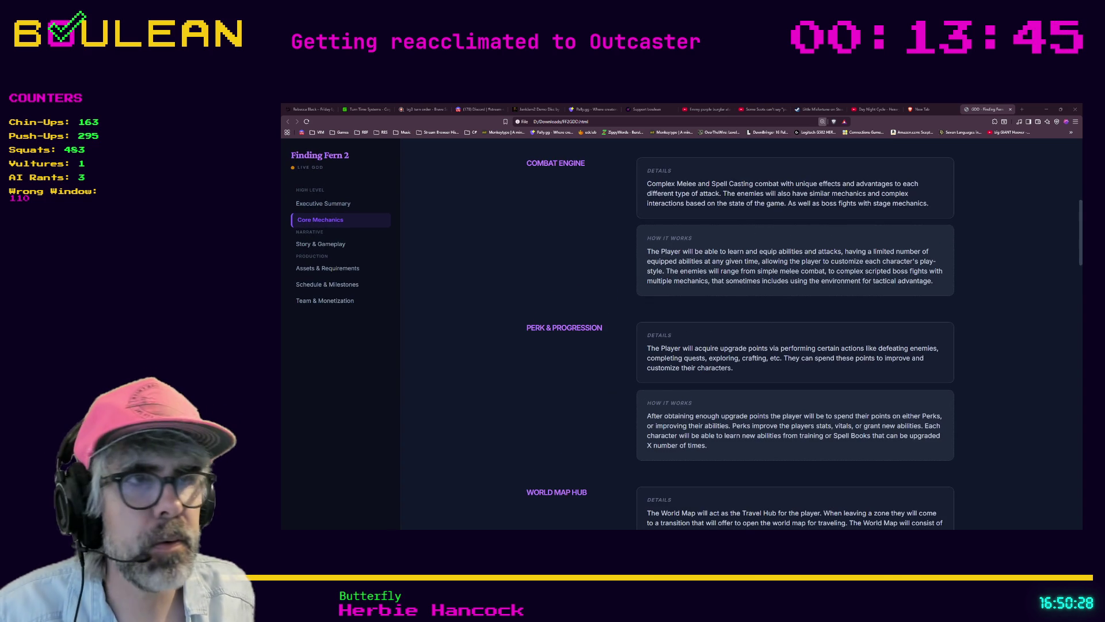
# Step: Zoom the design page in one more step and scroll down past World Map Hub
pyautogui.hotkey('ctrl', '+')
pyautogui.scroll(-1, 683, 334)
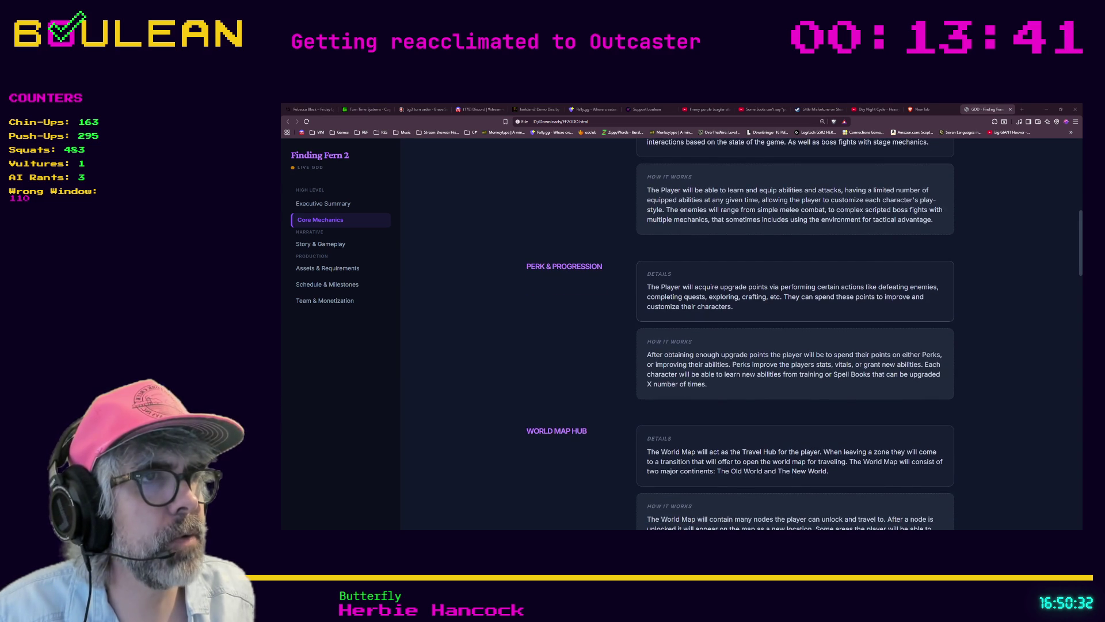
pyautogui.scroll(-1, 741, 333)
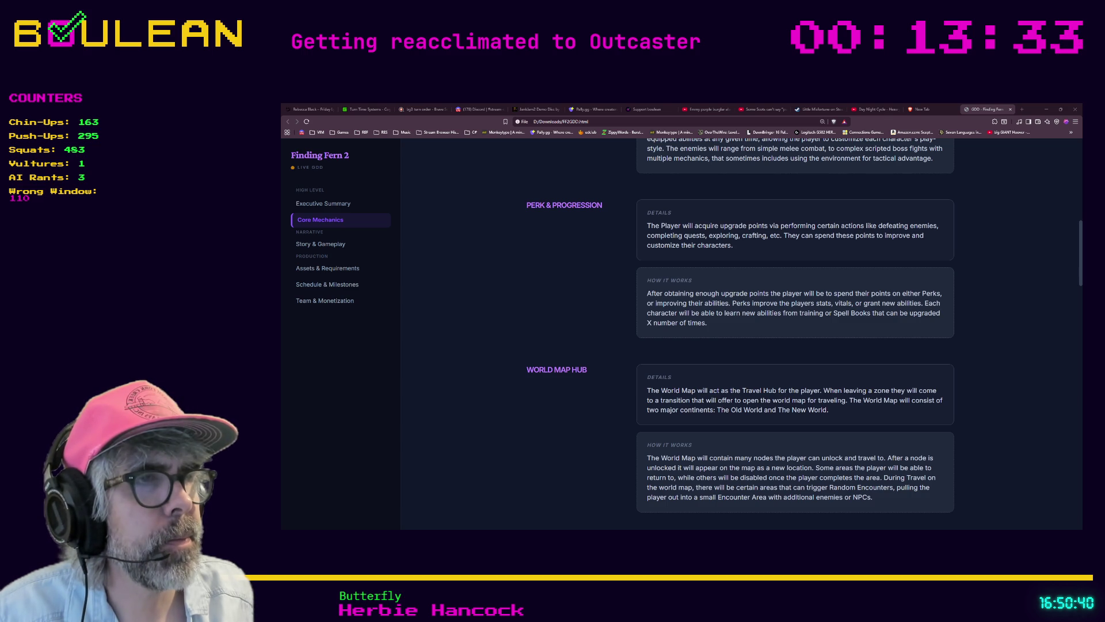
pyautogui.scroll(-2, 741, 334)
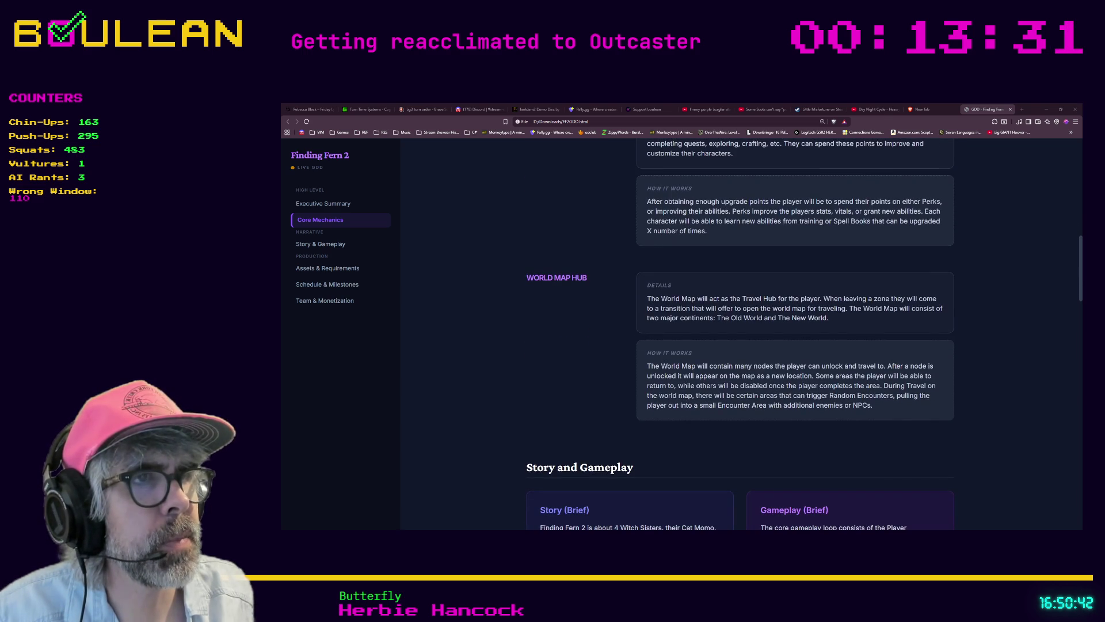
pyautogui.scroll(-1, 741, 334)
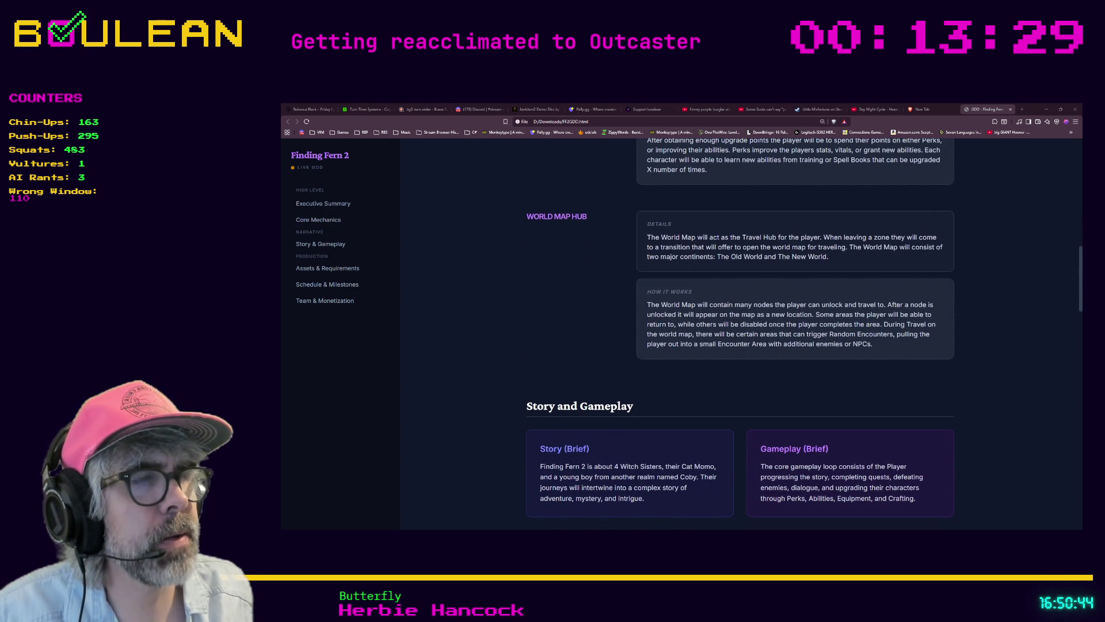
# Step: Revisit and highlight the Perk & Progression text, then continue down through Story and Gameplay
pyautogui.scroll(4, 741, 334)
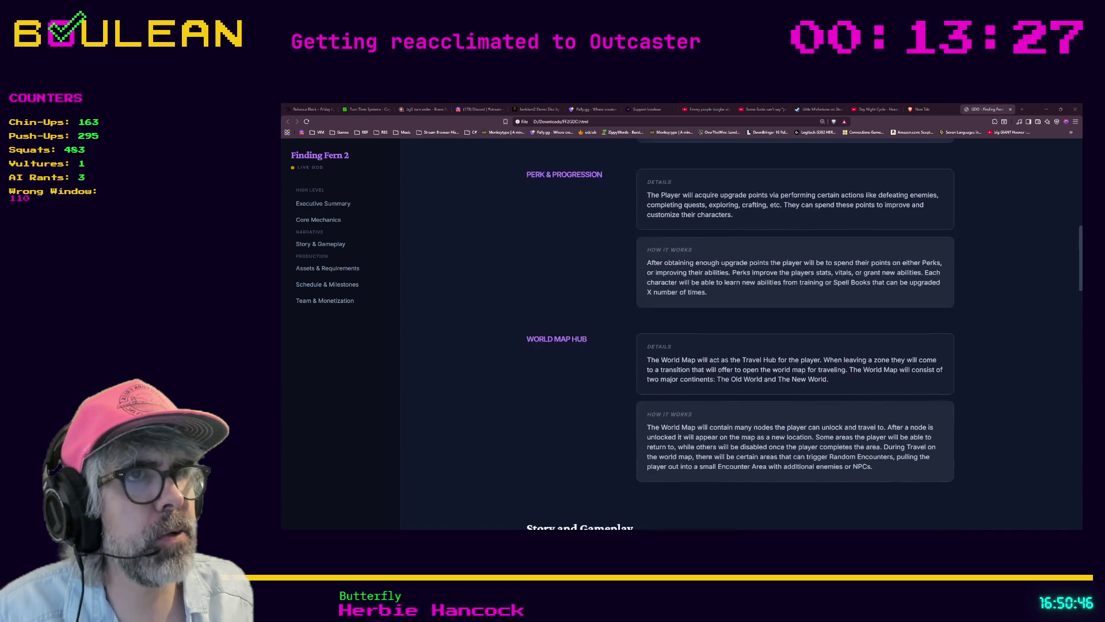
pyautogui.moveTo(520, 285); pyautogui.dragTo(520, 415)
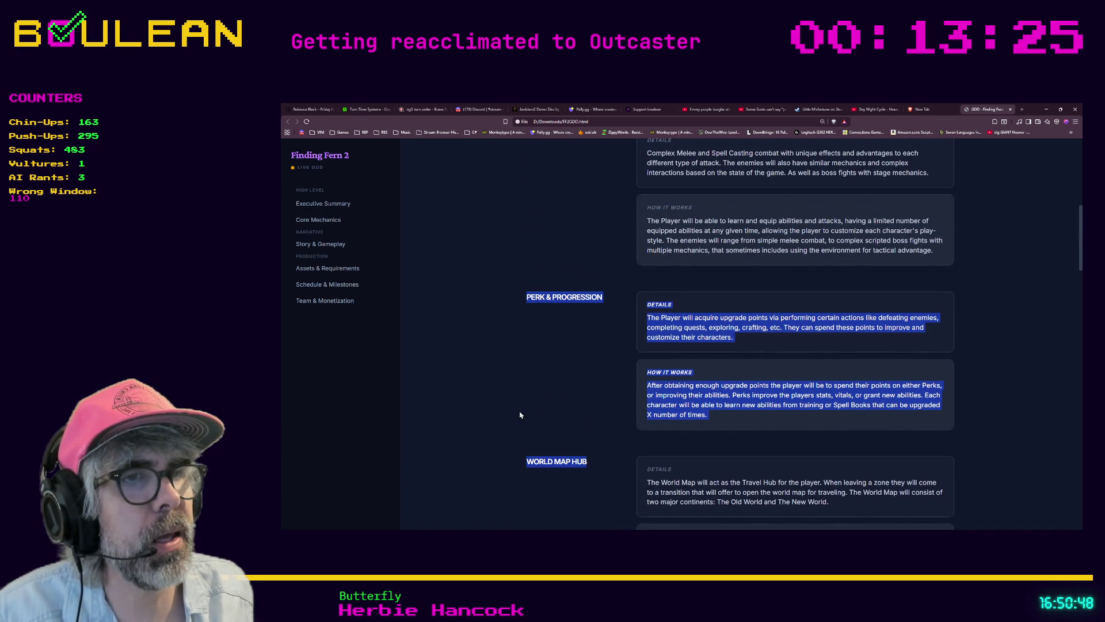
pyautogui.click(535, 322)
pyautogui.scroll(2, 555, 288)
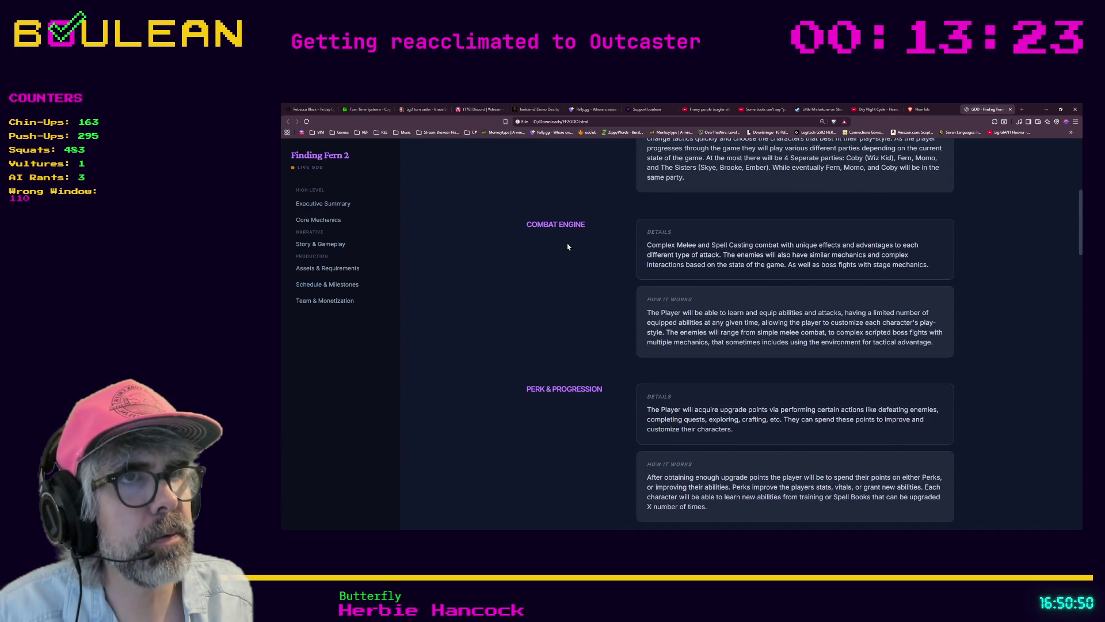
pyautogui.scroll(3, 582, 281)
pyautogui.scroll(-5, 581, 281)
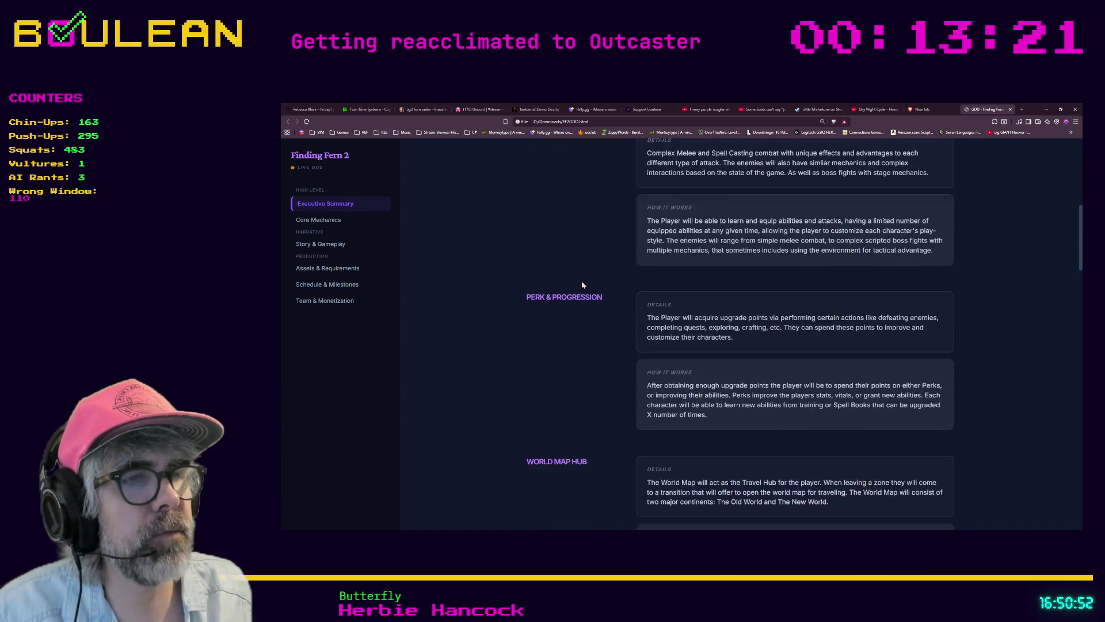
pyautogui.scroll(-4, 581, 284)
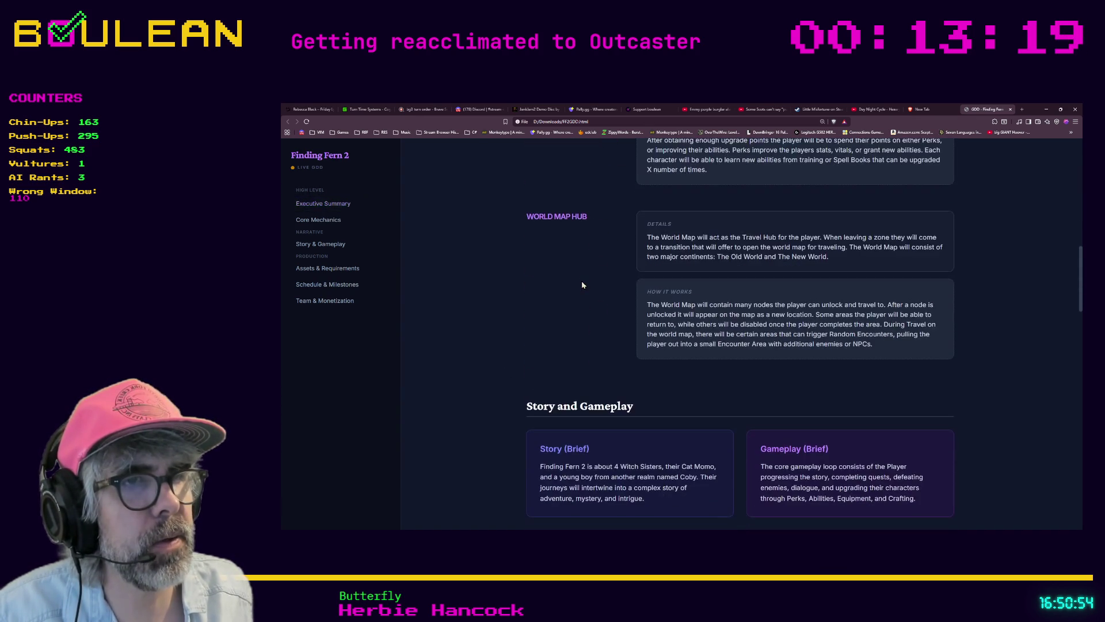
pyautogui.scroll(-3, 581, 284)
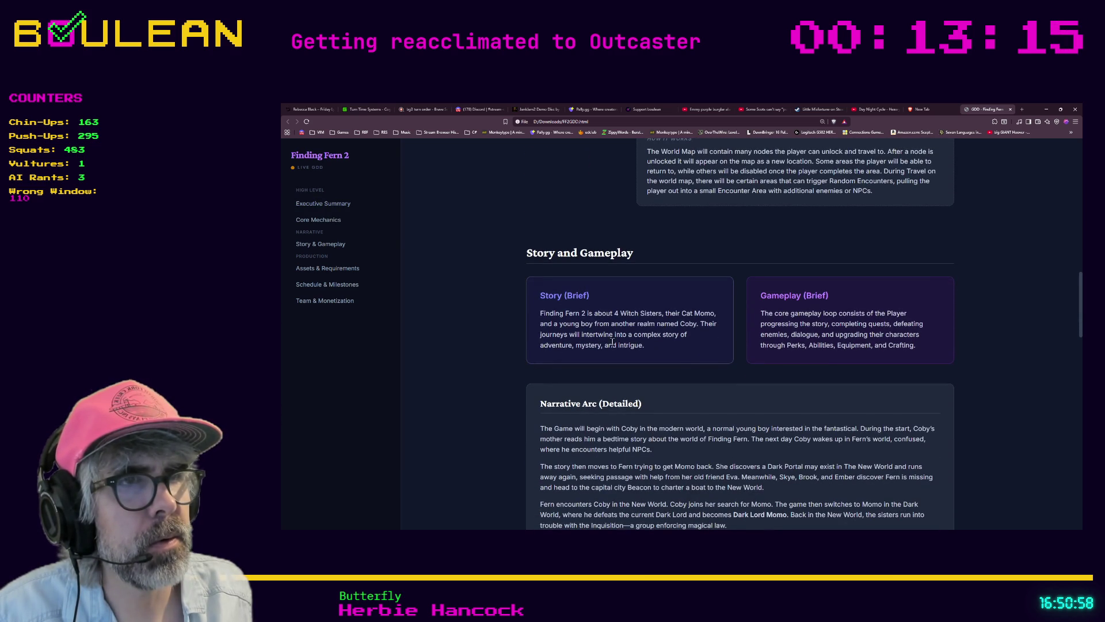
pyautogui.scroll(-1, 637, 346)
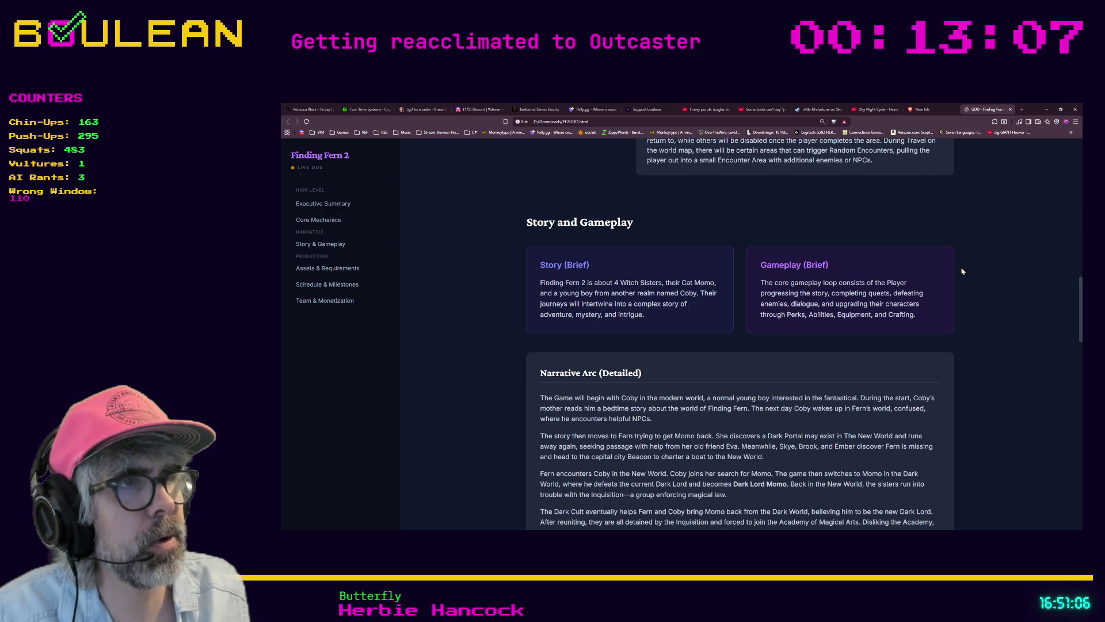
pyautogui.scroll(-2, 961, 270)
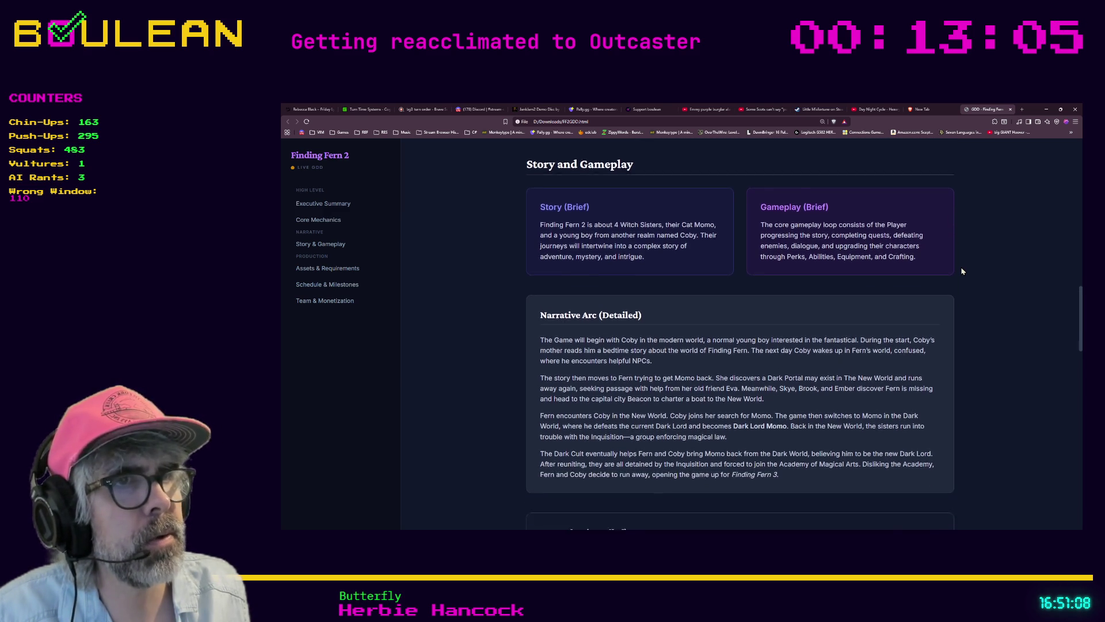
pyautogui.scroll(-1, 962, 271)
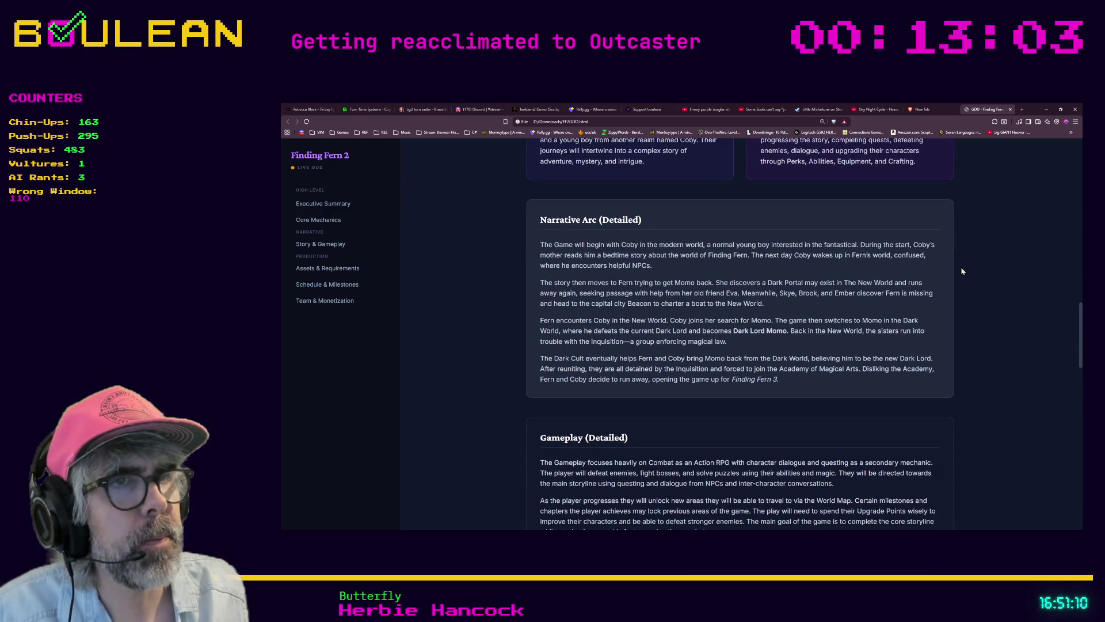
pyautogui.scroll(-1, 961, 271)
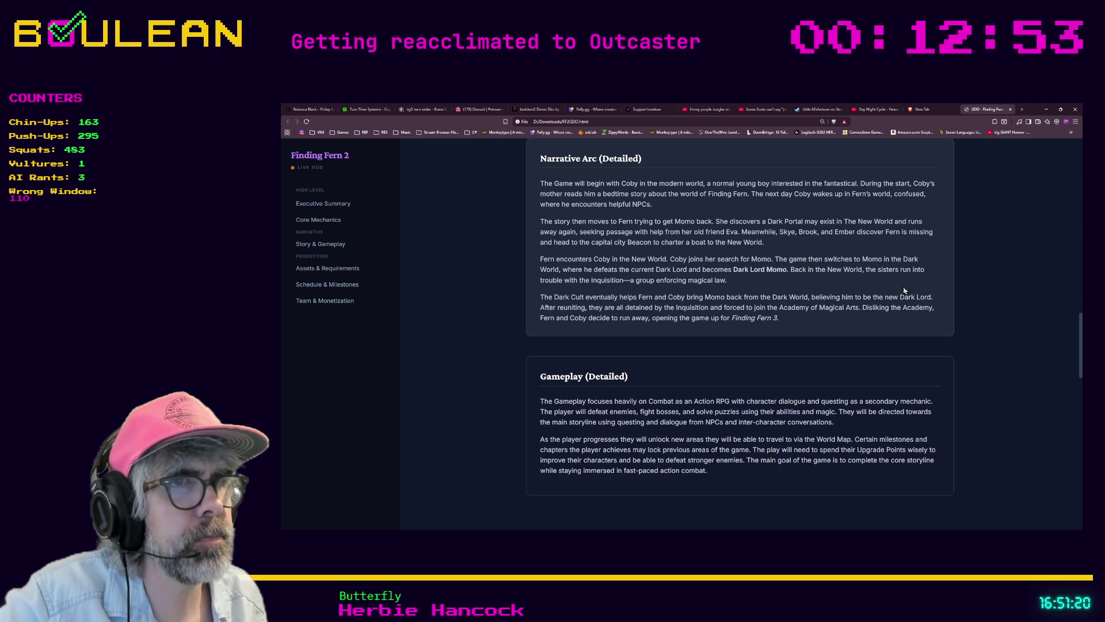
# Step: Scroll on to the Influences list, highlighting the Kiki's Delivery Service title
pyautogui.moveTo(798, 324); pyautogui.dragTo(726, 322)
pyautogui.scroll(-2, 703, 316)
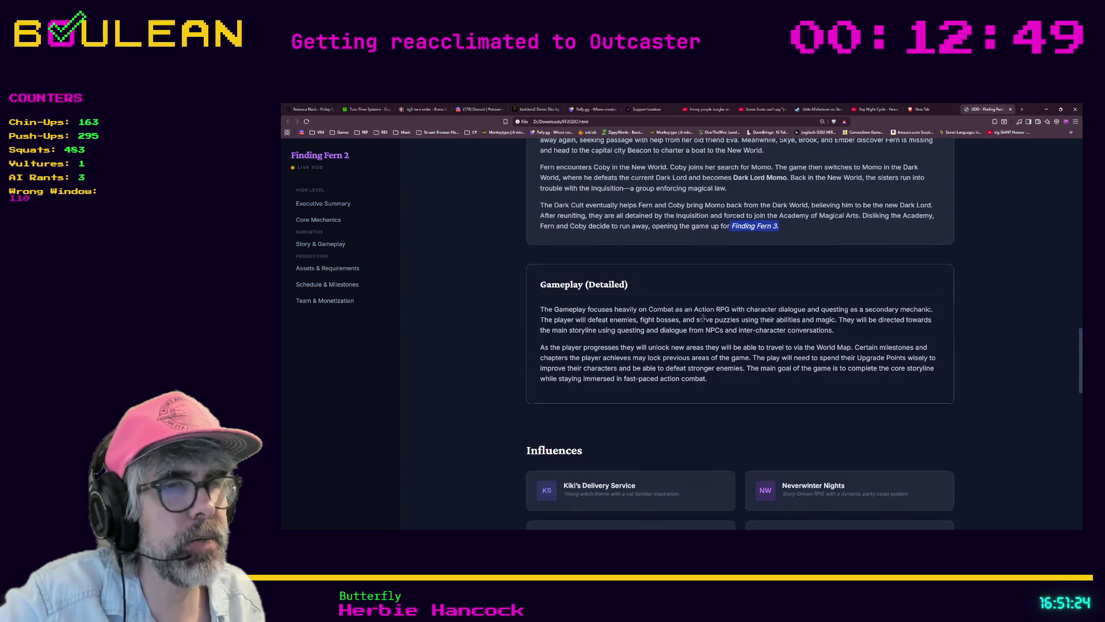
pyautogui.scroll(-1, 703, 318)
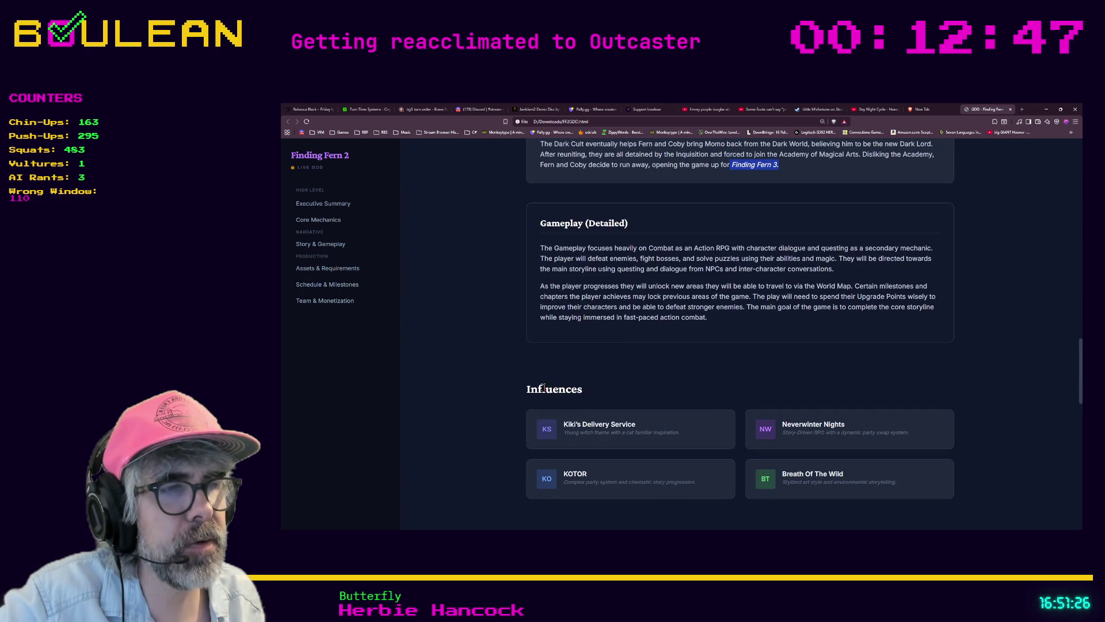
pyautogui.scroll(-1, 600, 383)
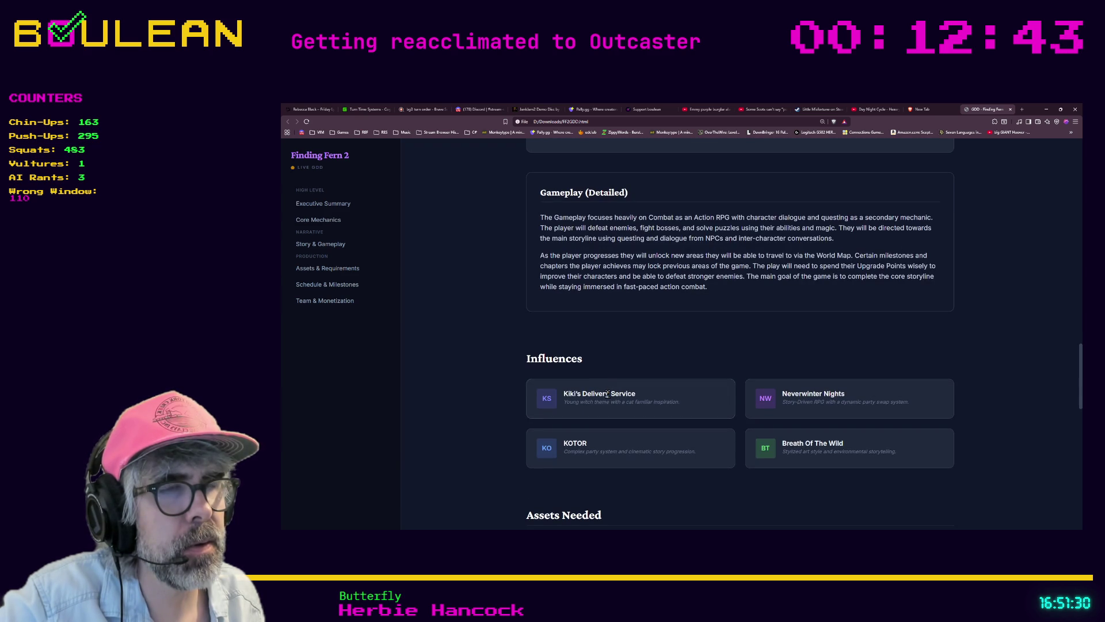
pyautogui.moveTo(594, 394)
pyautogui.mouseDown()
pyautogui.moveTo(563, 395)
pyautogui.moveTo(628, 402)
pyautogui.moveTo(652, 422)
pyautogui.mouseUp()
pyautogui.scroll(-1, 651, 422)
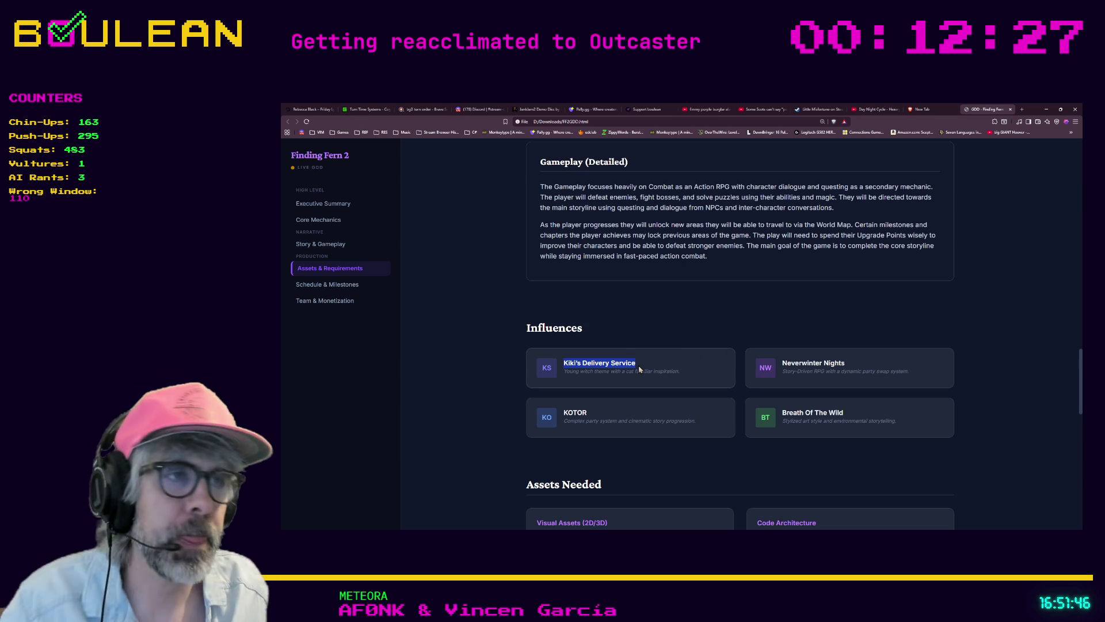
# Step: Scroll to the bottom of the Finding Fern 2 page, showing Team & Monetization and the footer
pyautogui.scroll(-2, 636, 369)
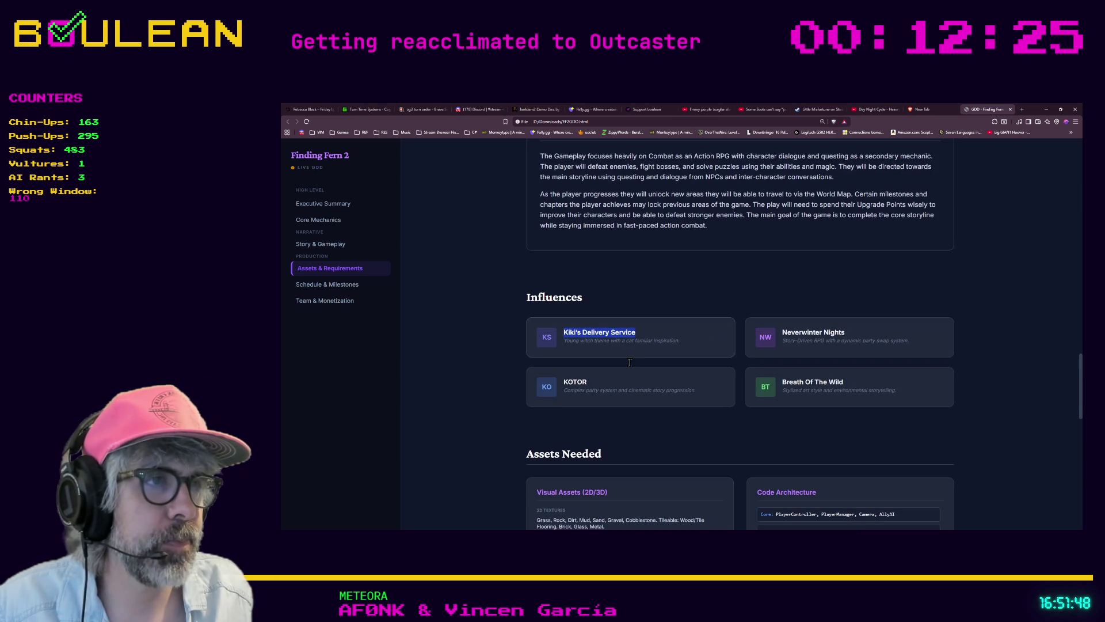
pyautogui.scroll(-1, 631, 366)
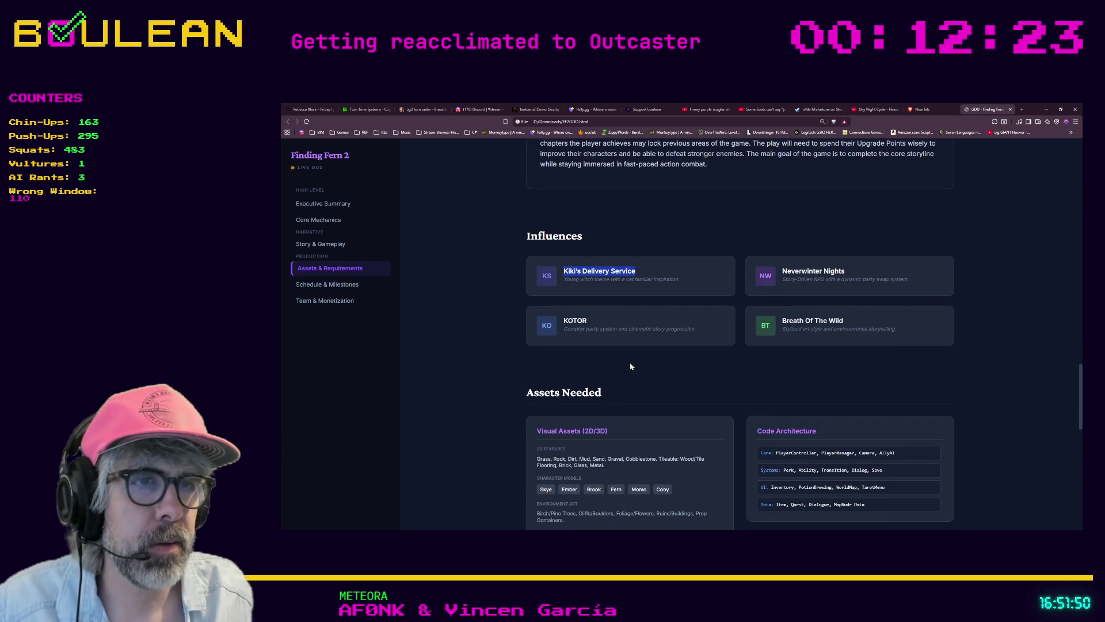
pyautogui.scroll(-2, 630, 366)
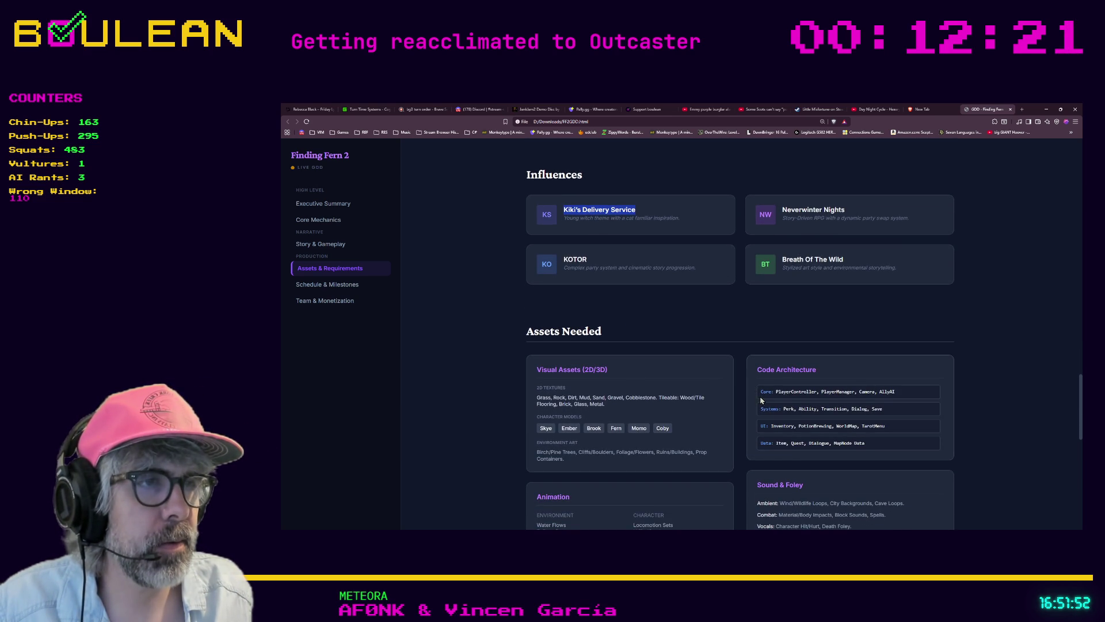
pyautogui.scroll(-1, 753, 401)
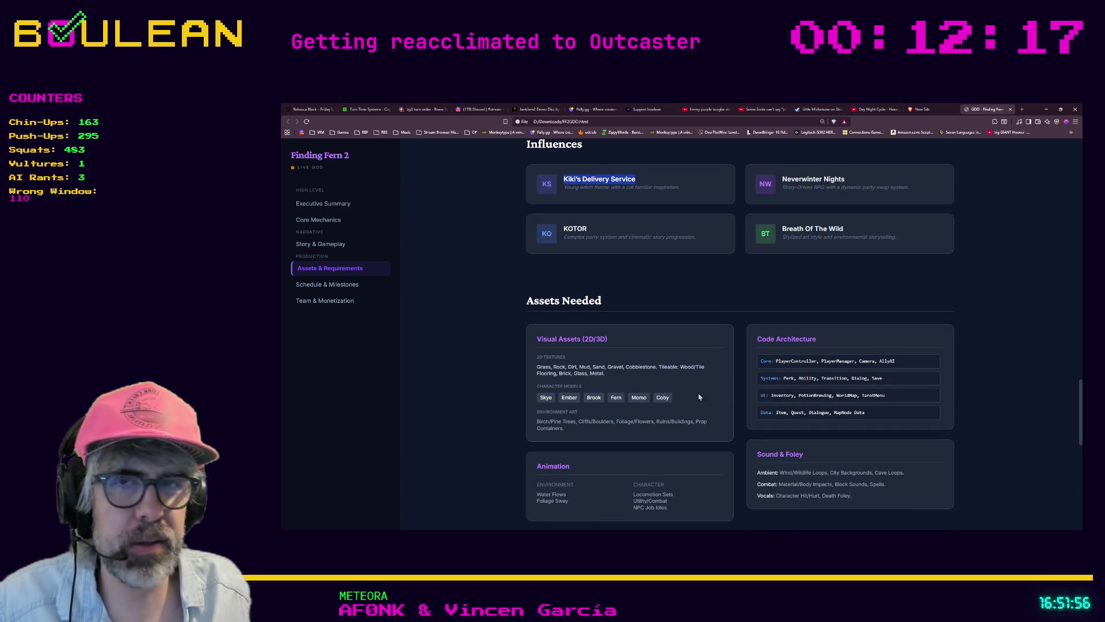
pyautogui.hotkey('alt', 'Tab')
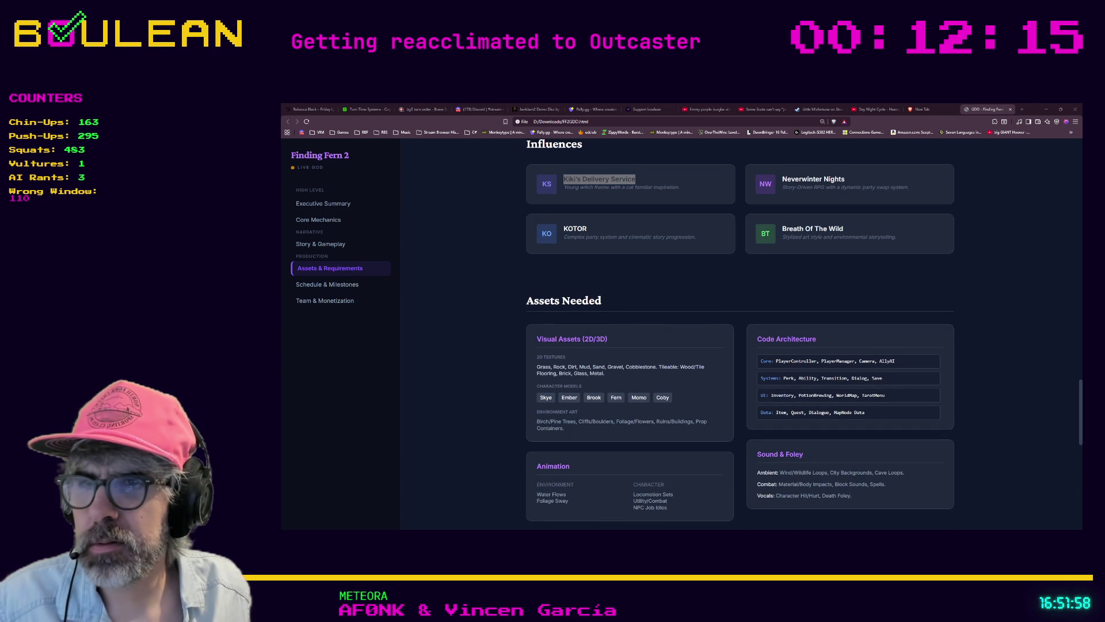
pyautogui.hotkey('alt', 'Tab')
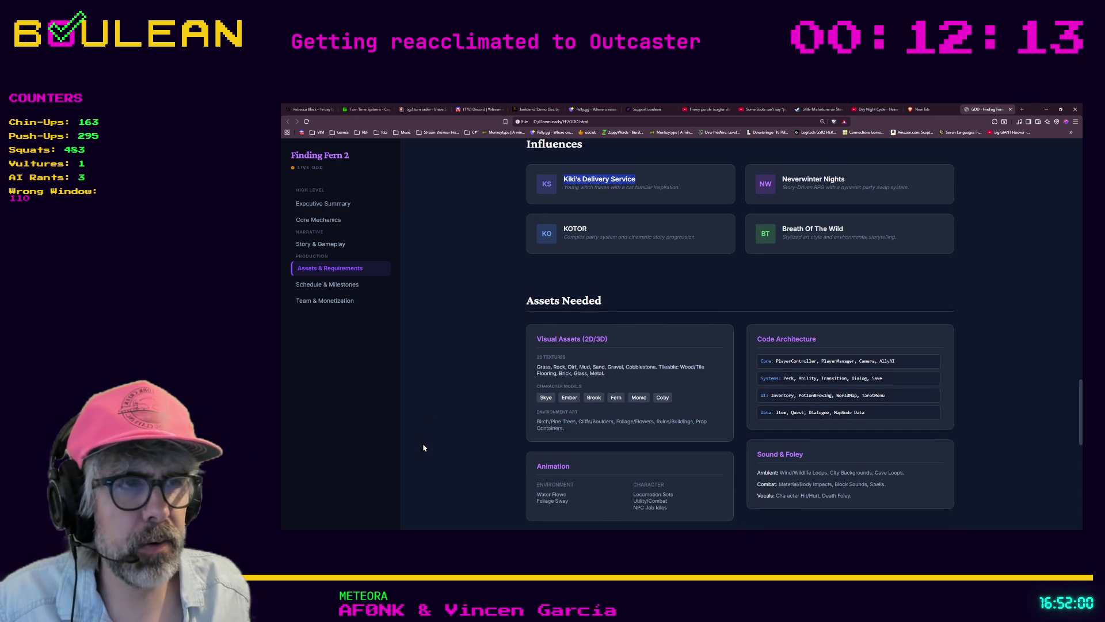
pyautogui.scroll(-2, 437, 433)
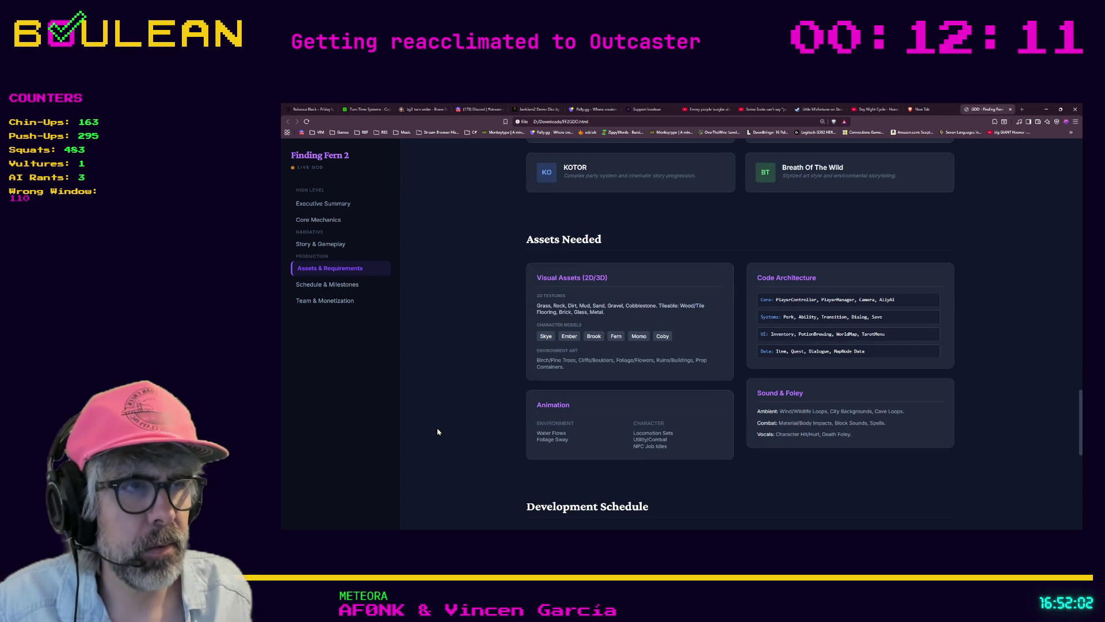
pyautogui.scroll(-1, 438, 432)
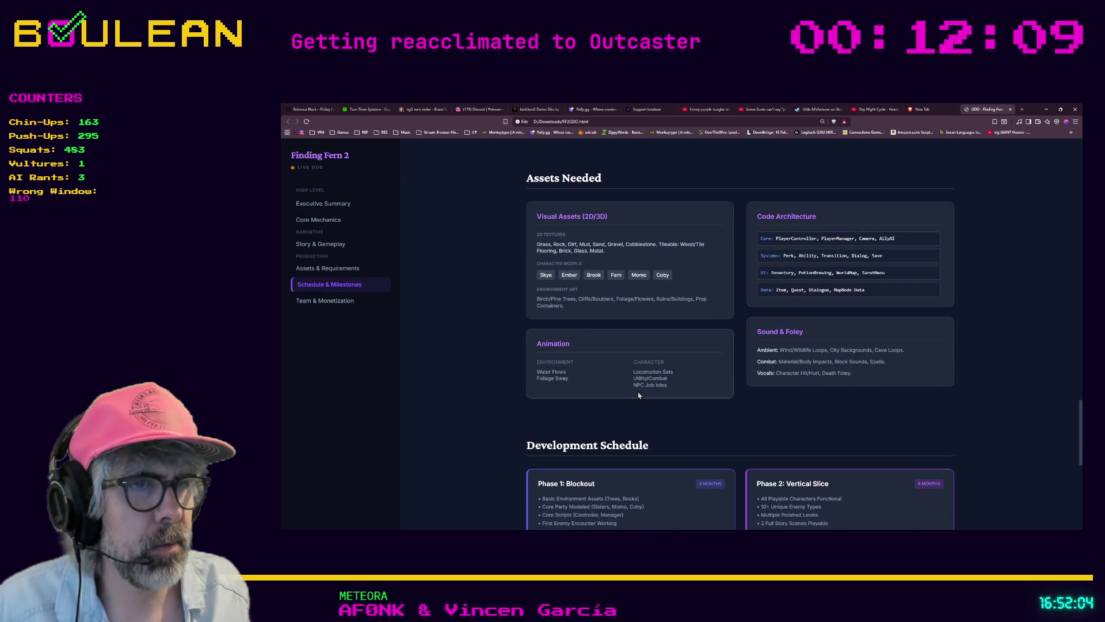
pyautogui.scroll(-2, 642, 398)
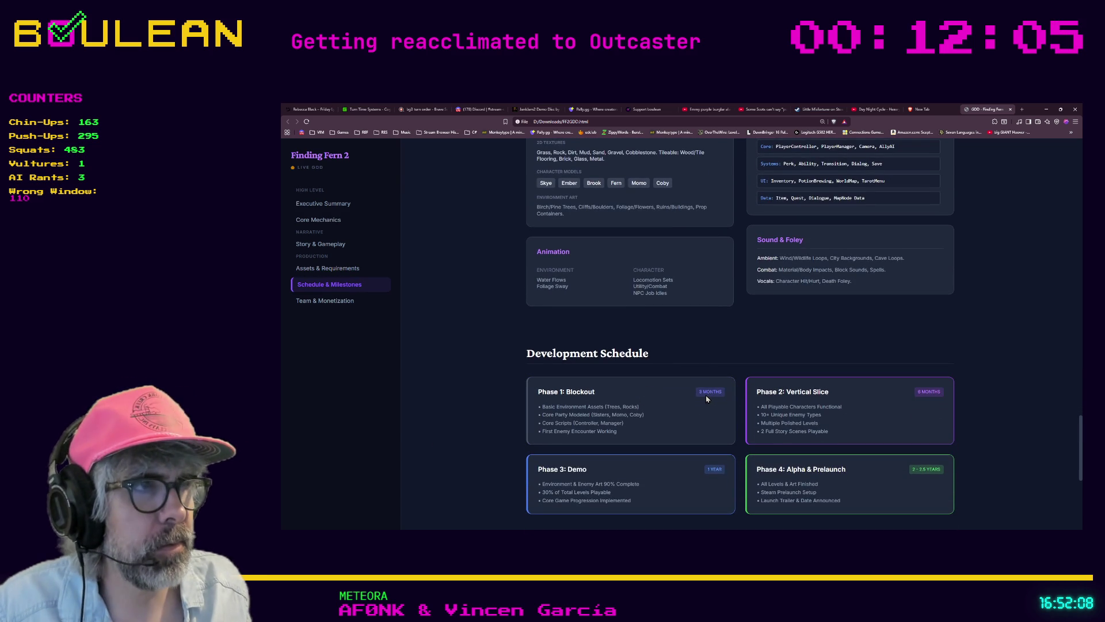
pyautogui.scroll(-1, 705, 395)
pyautogui.scroll(-1, 705, 395)
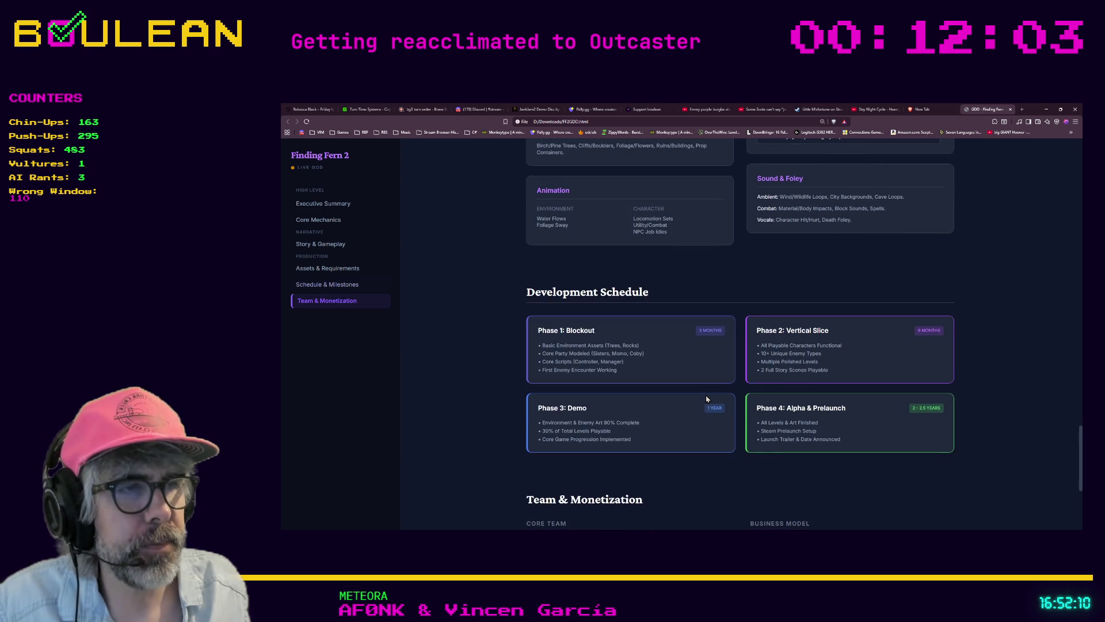
pyautogui.scroll(-1, 706, 396)
pyautogui.scroll(-1, 706, 396)
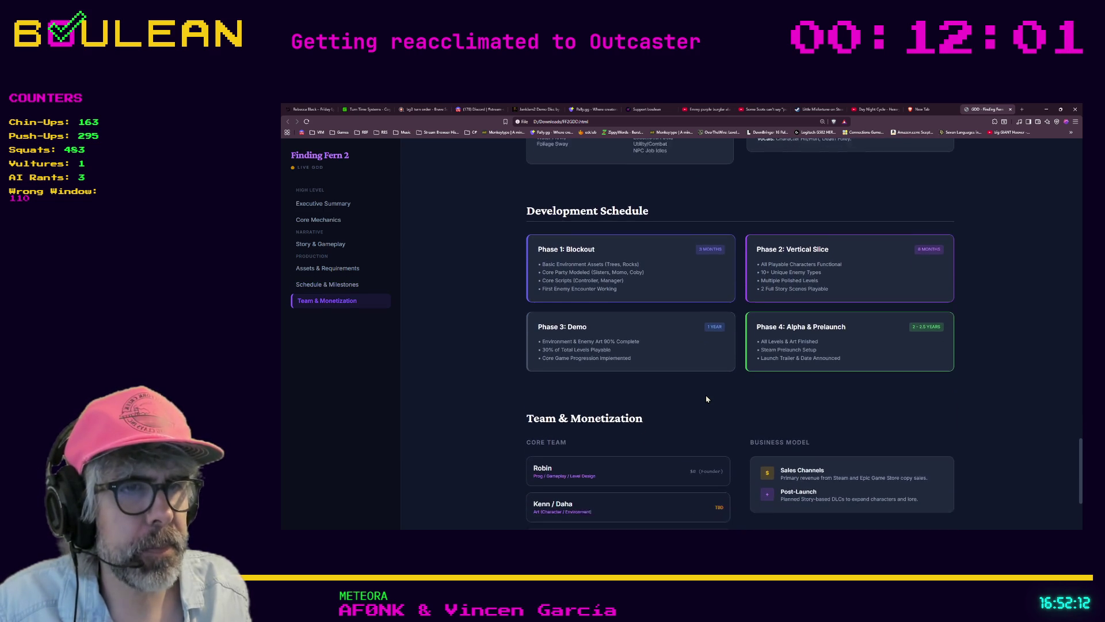
pyautogui.scroll(-2, 638, 441)
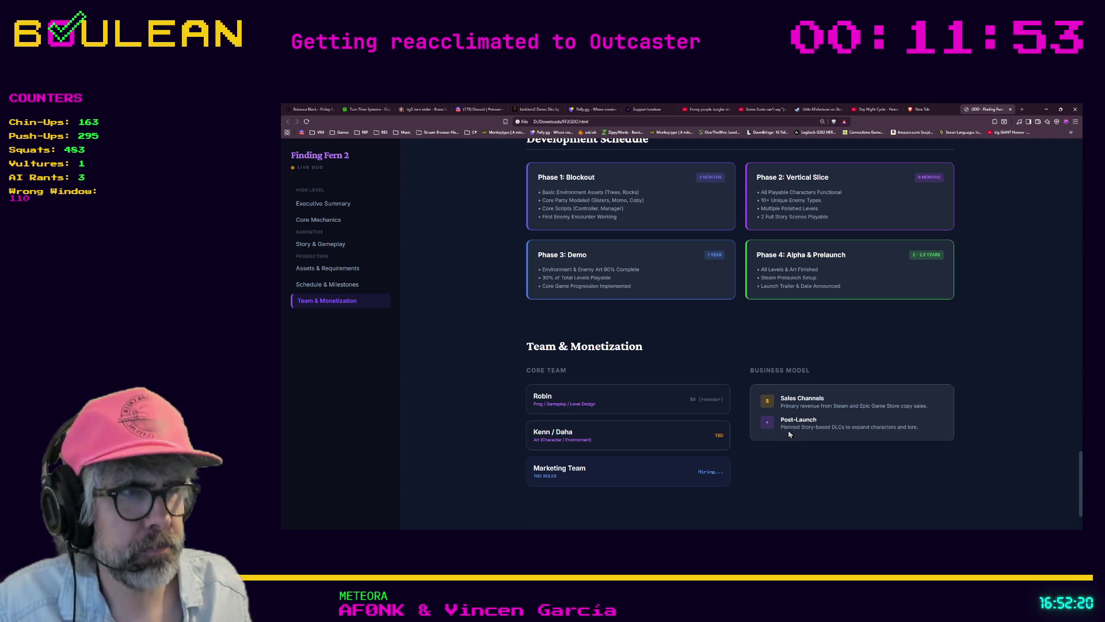
pyautogui.scroll(-2, 793, 450)
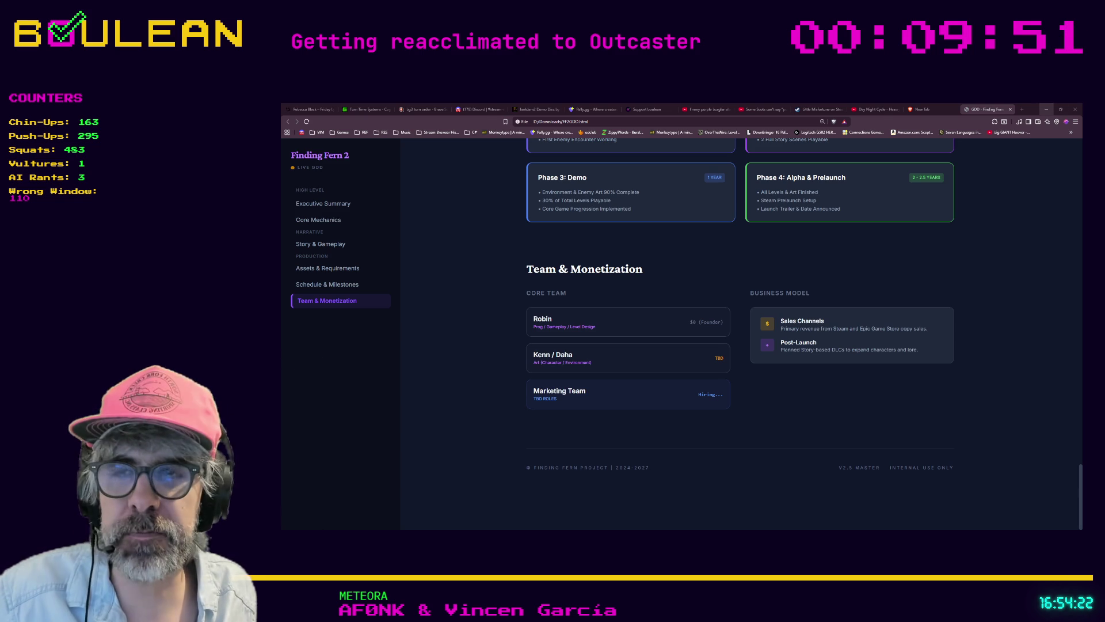
pyautogui.click(1046, 109)
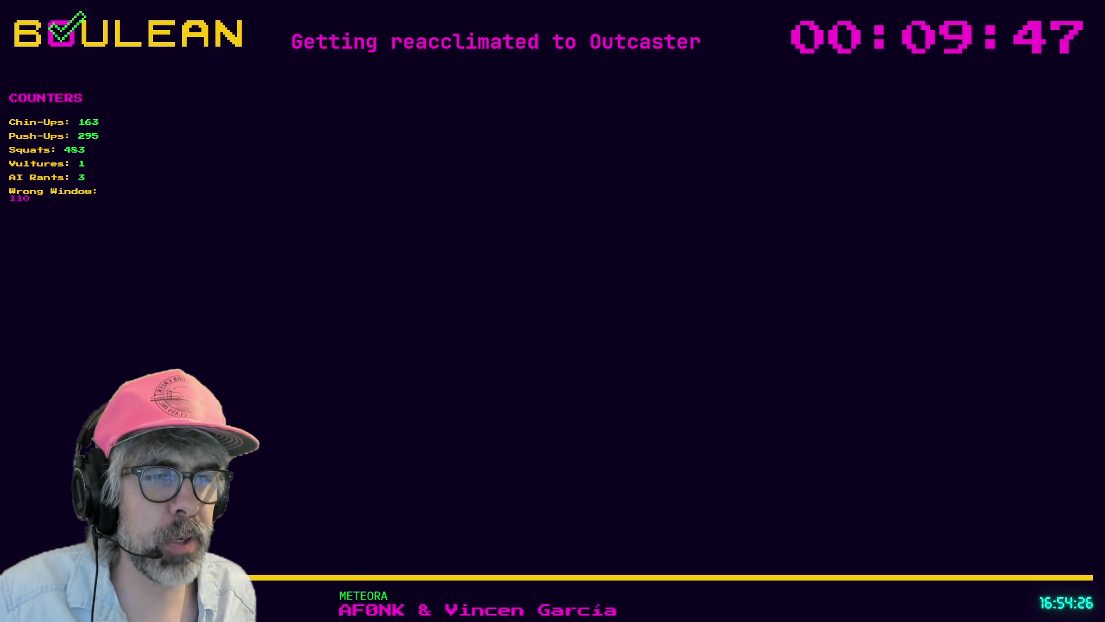
# Step: Bring the Godot editor with the game.gd script to the front
pyautogui.hotkey('alt', 'Tab')
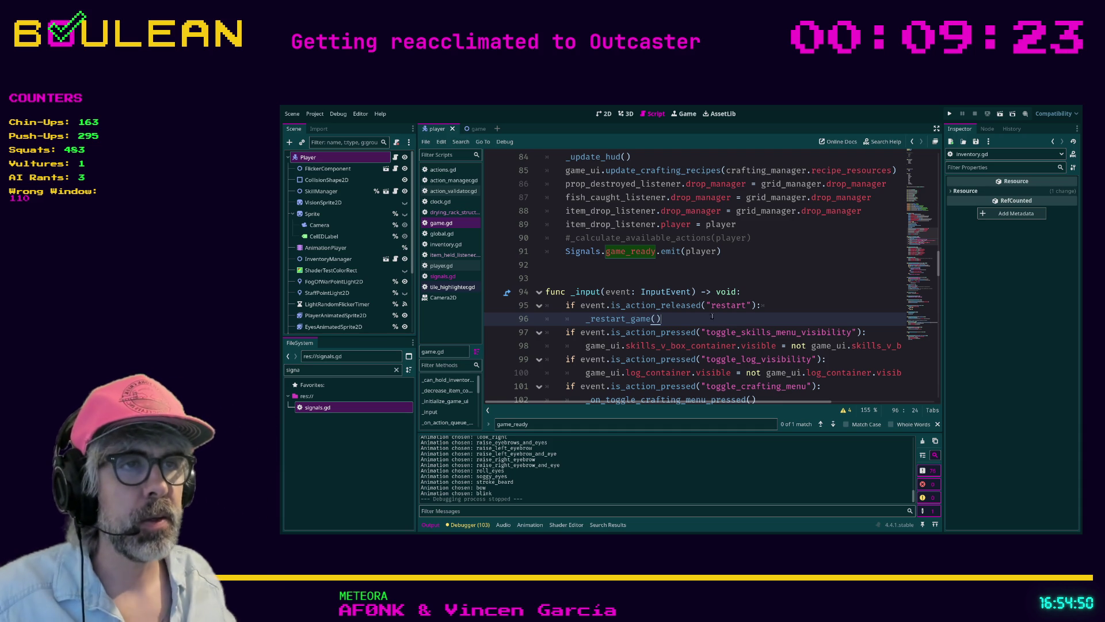
# Step: Put the caret on blank line 104 and enter distraction-free mode with Ctrl+Shift+F11
pyautogui.scroll(-2, 723, 313)
pyautogui.click(777, 346)
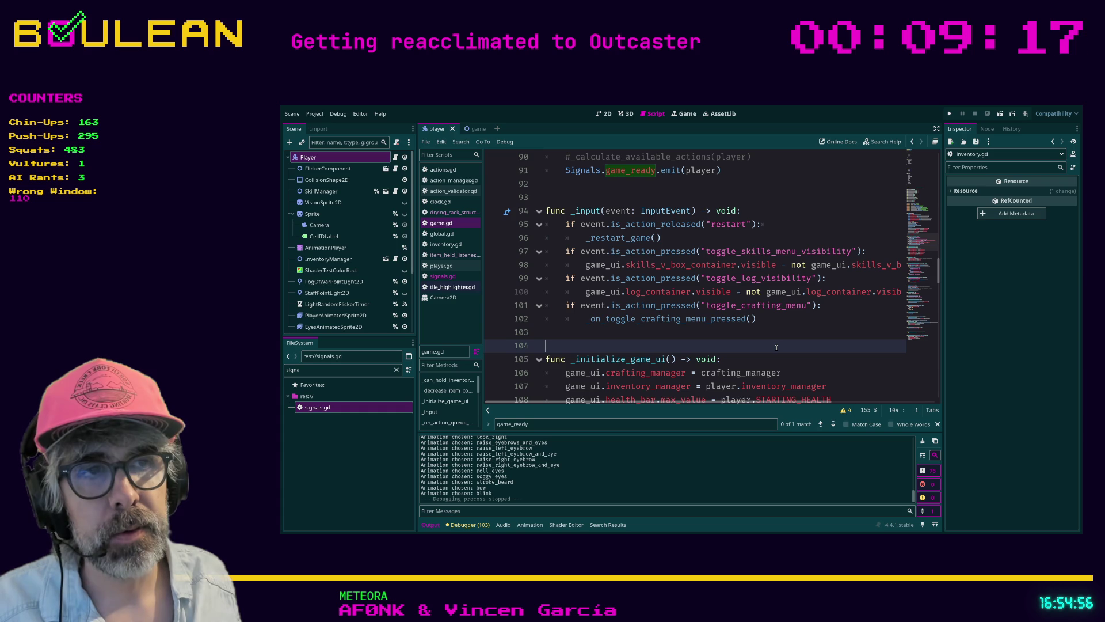
pyautogui.hotkey('ctrl', 'shift', 'F11')
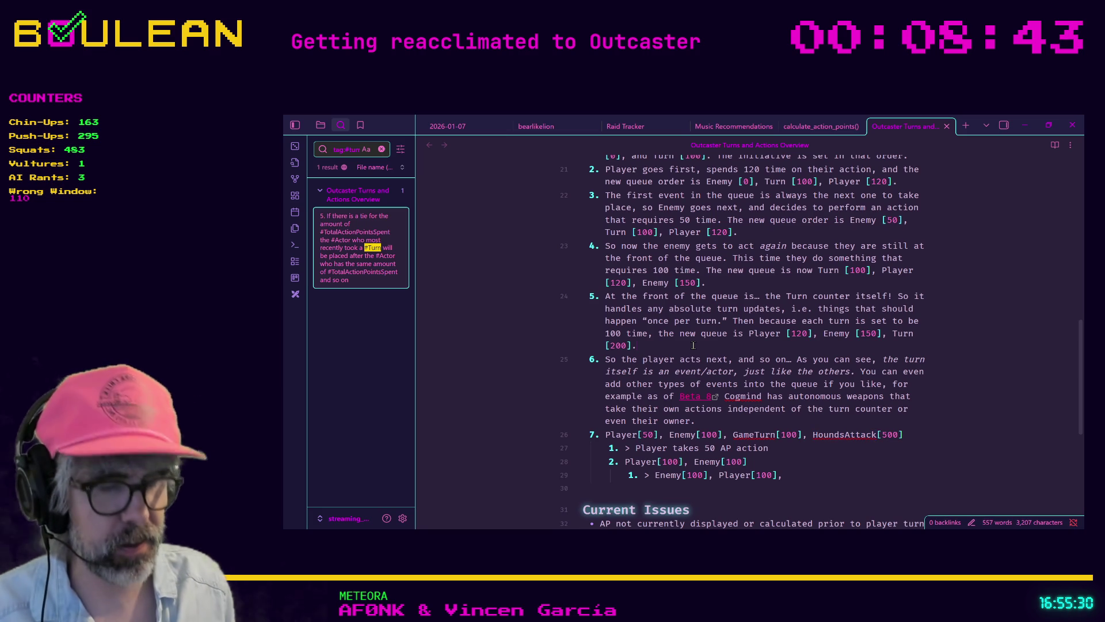
# Step: Open the Outcaster/Ideas note through the quick switcher by searching 'ideas'
pyautogui.hotkey('ctrl', 'o')
pyautogui.write('ideas')
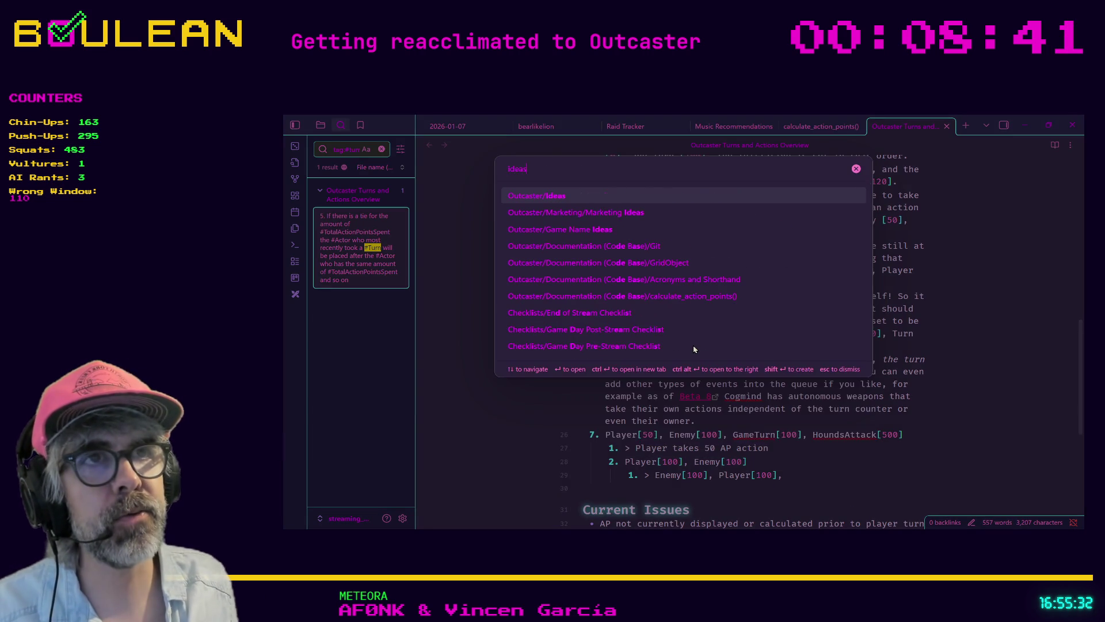
pyautogui.press('Return')
# Step: Scroll to the latest 2025-12-17 ideas and start a new bullet below them
pyautogui.scroll(-10, 696, 350)
pyautogui.scroll(-8, 696, 350)
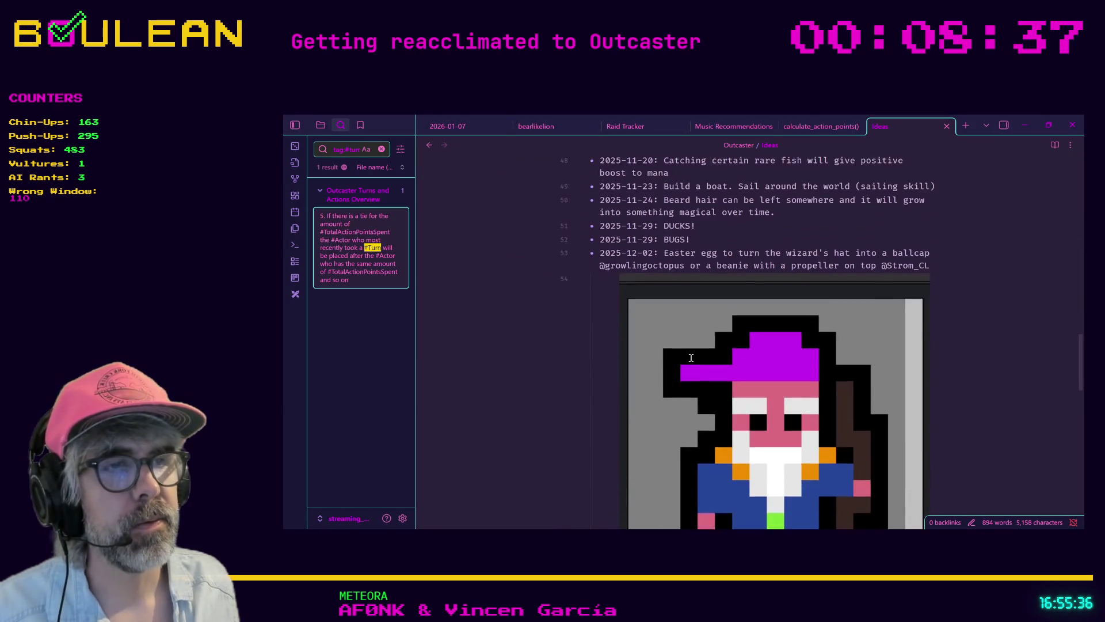
pyautogui.scroll(-2, 691, 358)
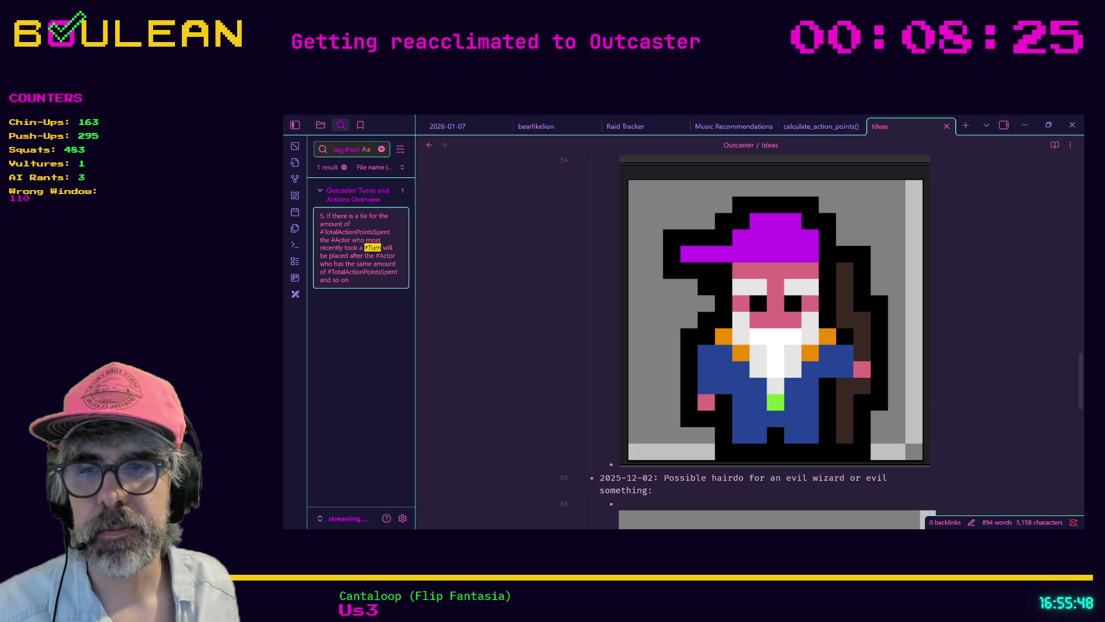
pyautogui.scroll(-5, 524, 362)
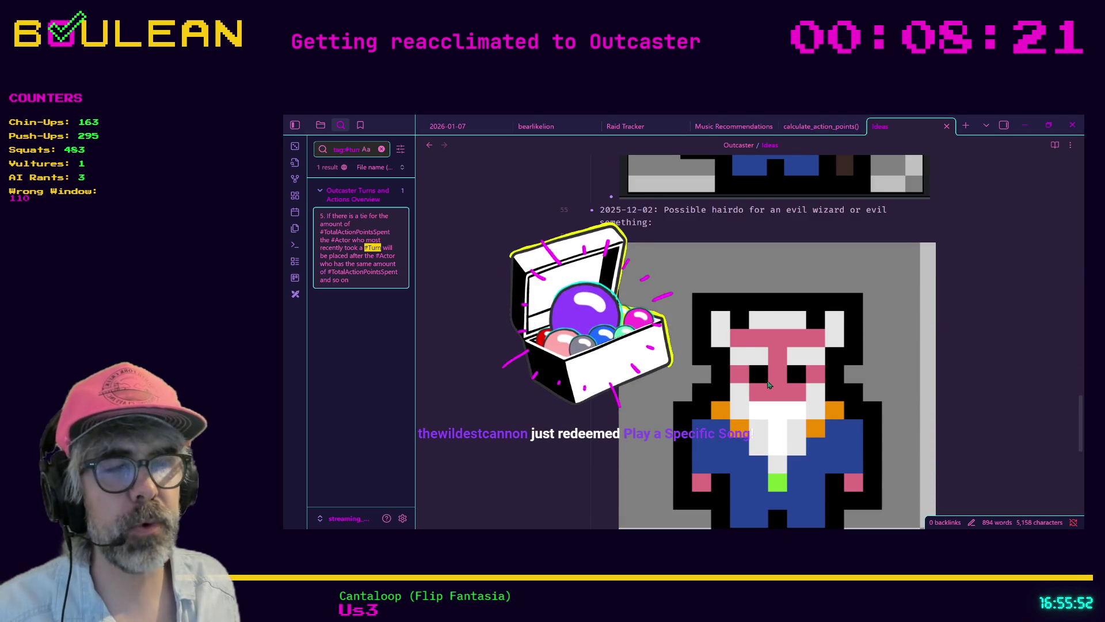
pyautogui.scroll(-2, 766, 384)
pyautogui.scroll(-4, 766, 385)
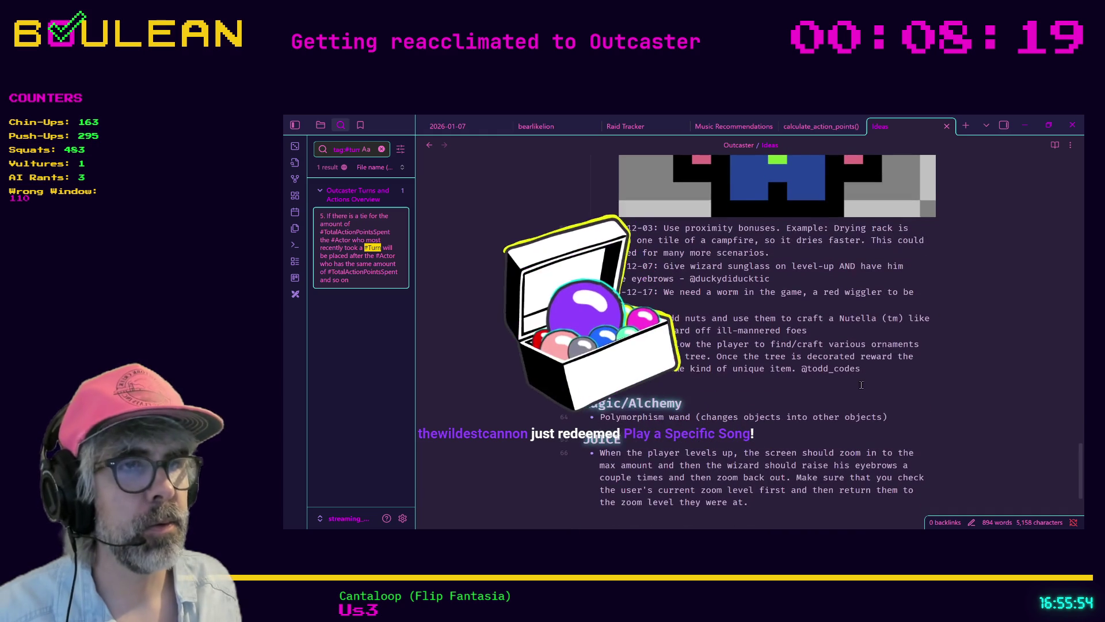
pyautogui.click(876, 378)
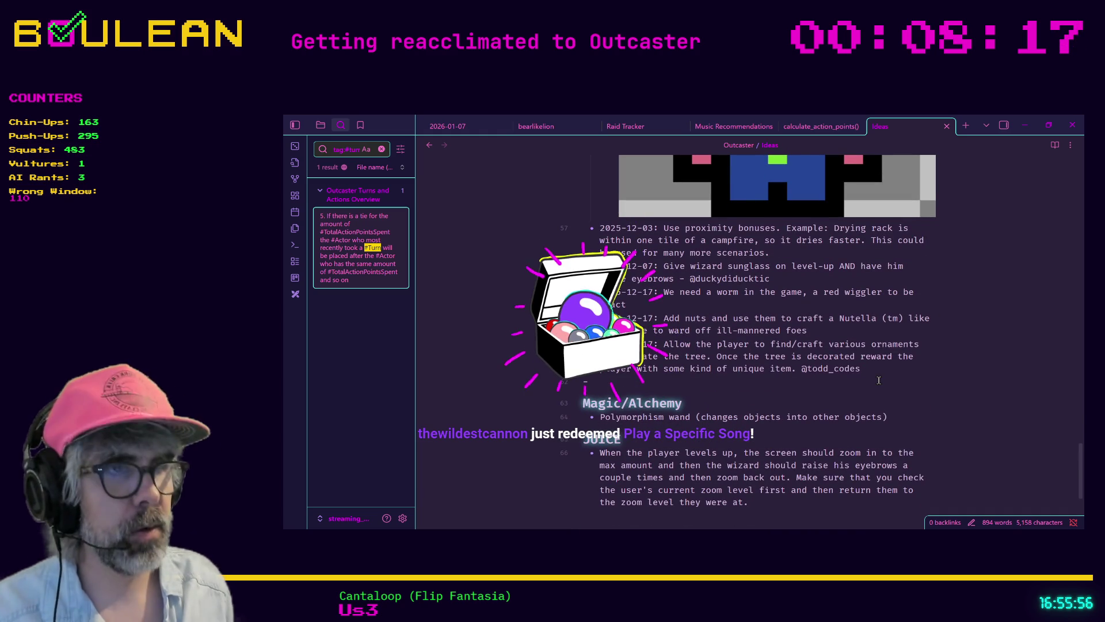
pyautogui.press('Return')
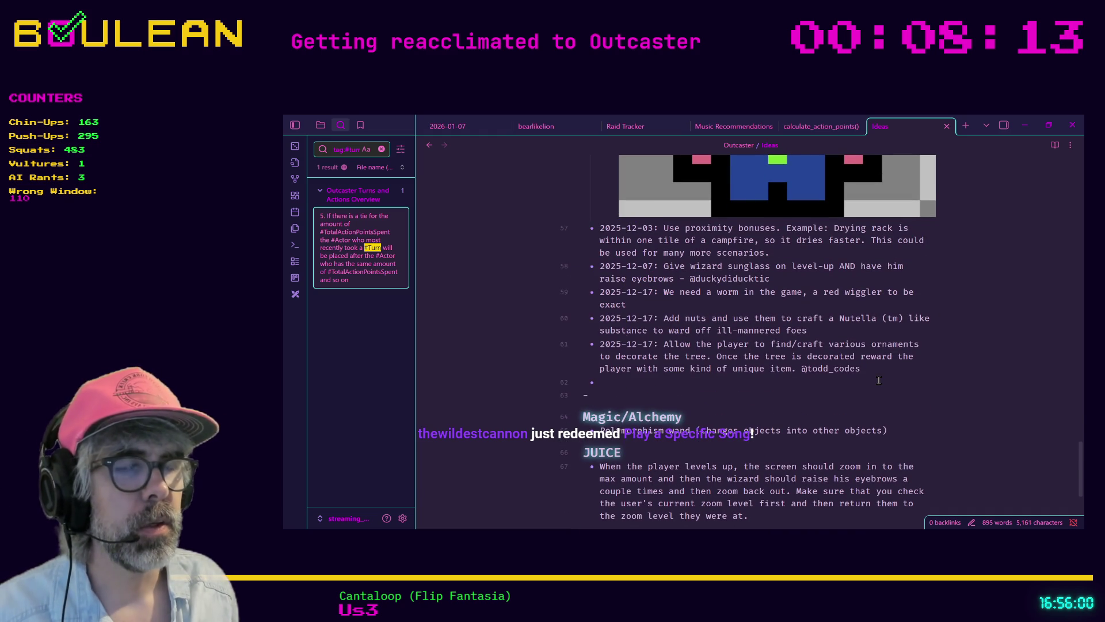
# Step: Add a 2026-01-09 idea: Wizard's eyes follow the mouse only while moving, not interrupting animations
pyautogui.write('2')
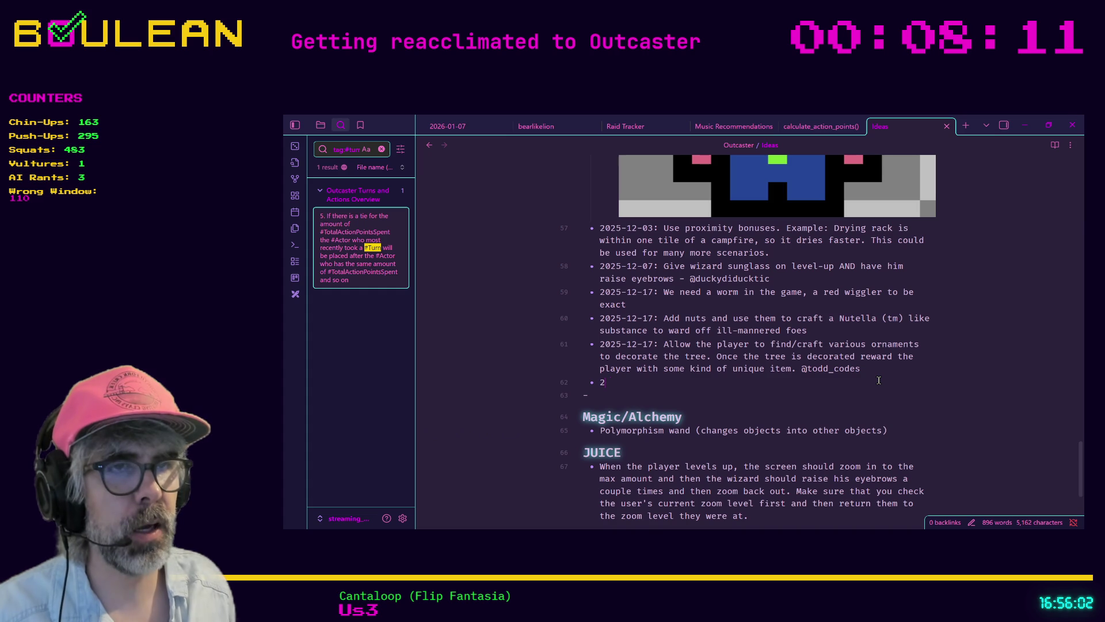
pyautogui.write('025:')
pyautogui.press('BackSpace')
pyautogui.press('BackSpace')
pyautogui.press('BackSpace')
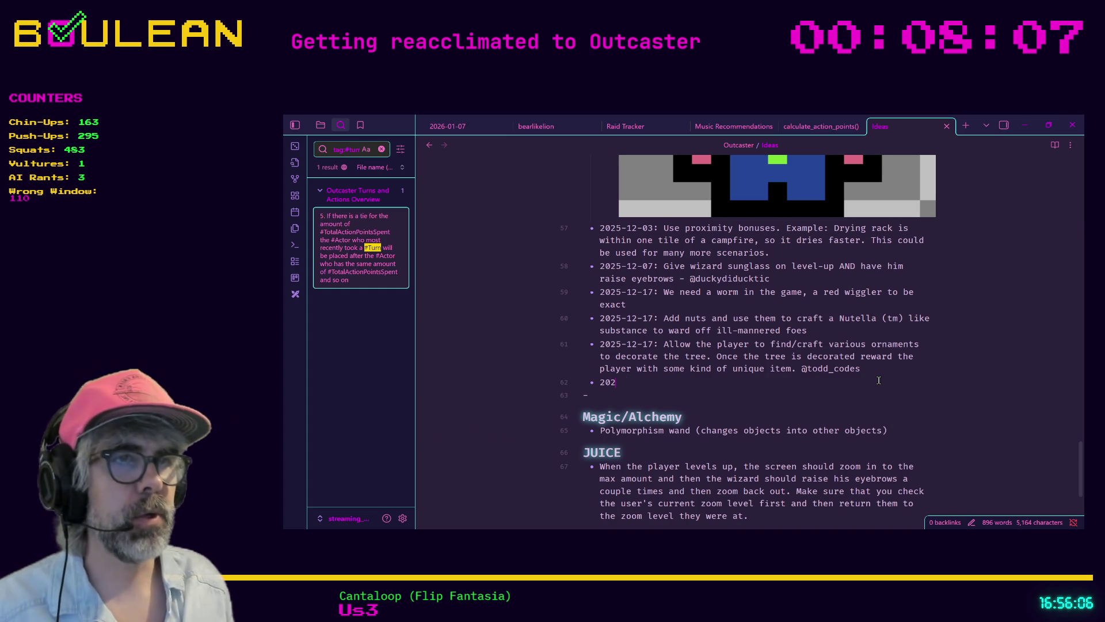
pyautogui.write('6-01-')
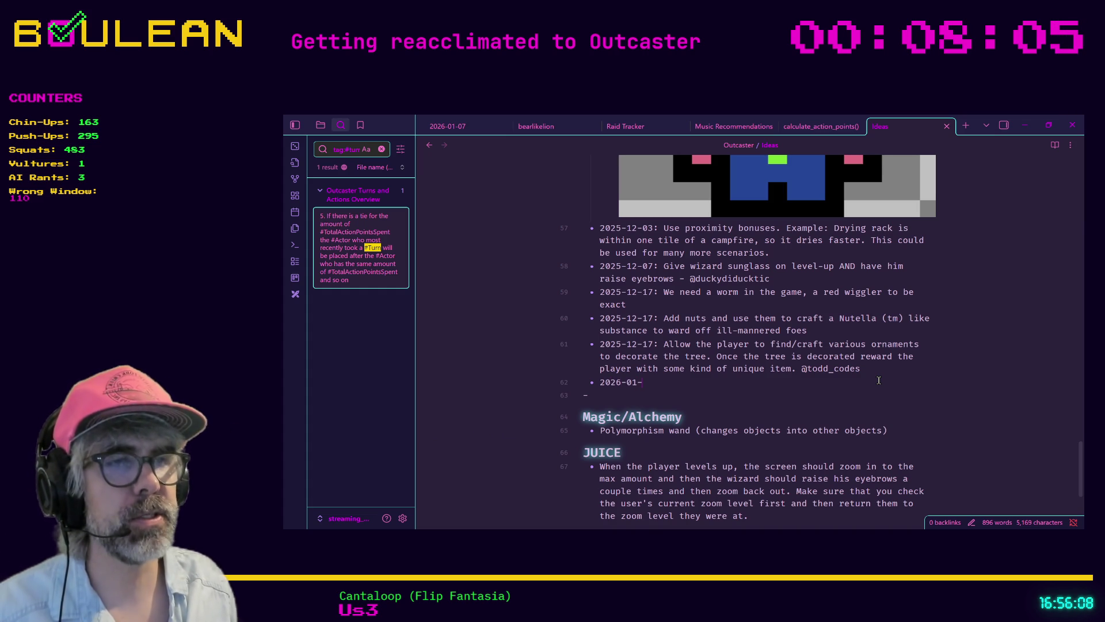
pyautogui.write('09: ')
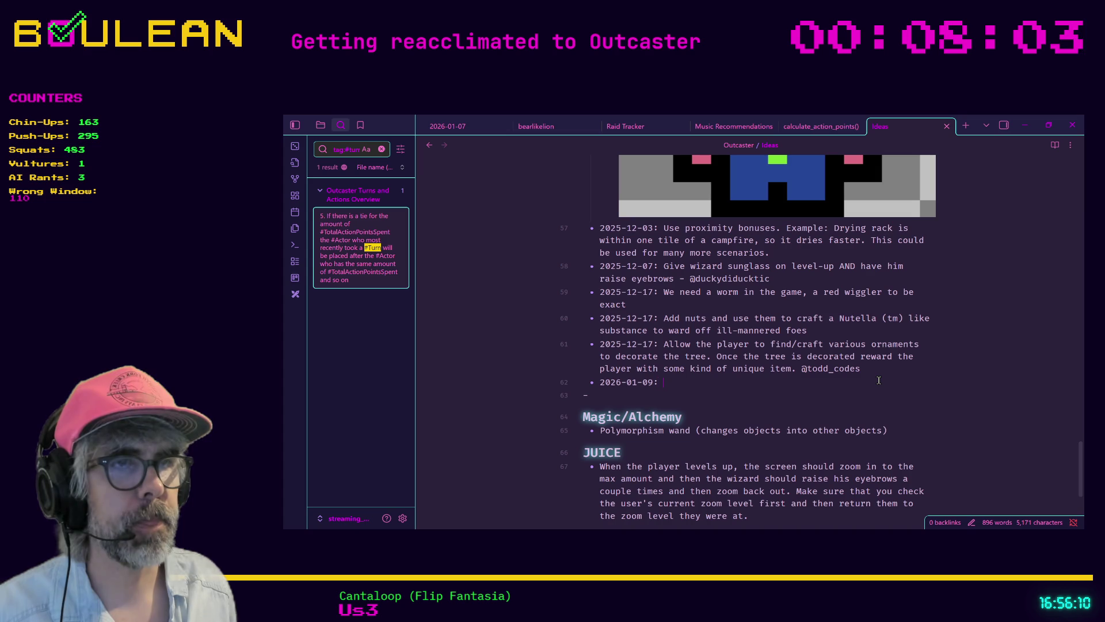
pyautogui.write('Make the ')
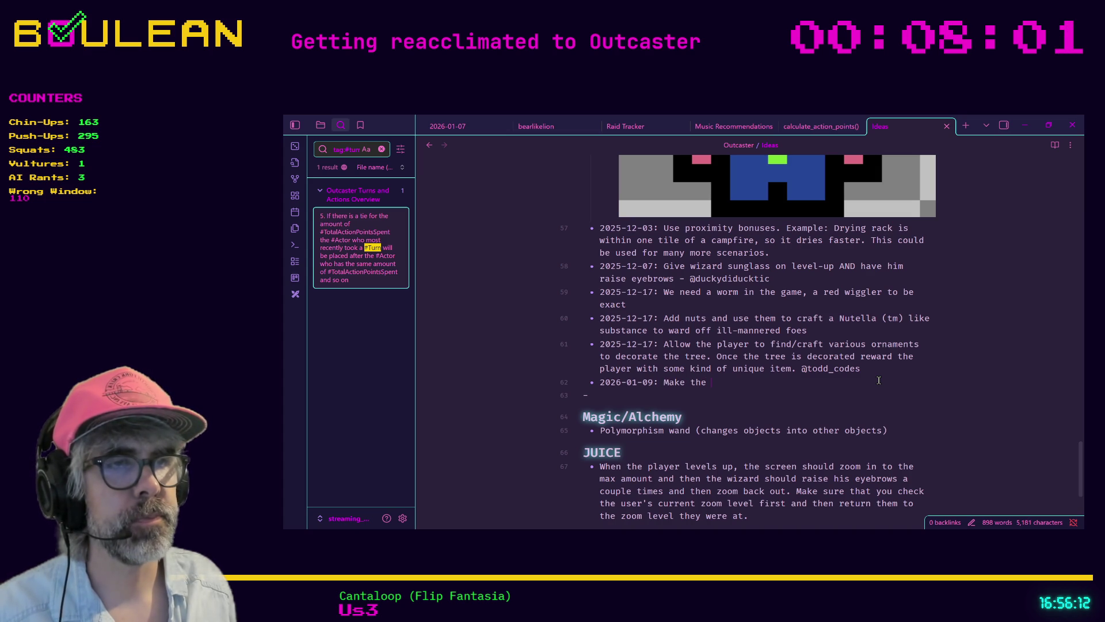
pyautogui.write("Wizard's ey")
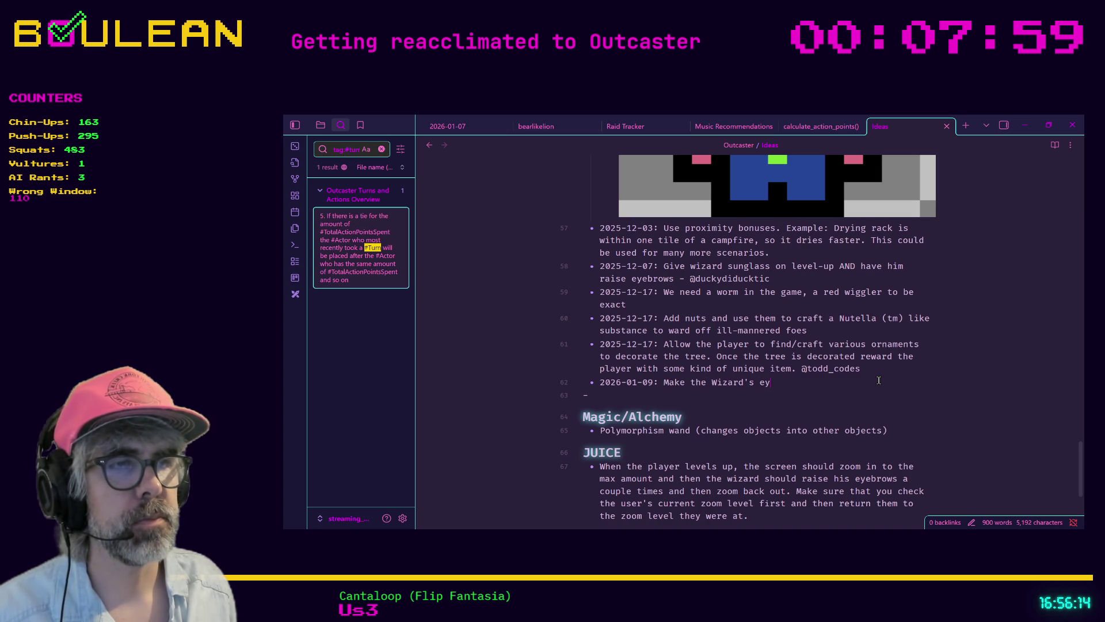
pyautogui.write('es follow the pla')
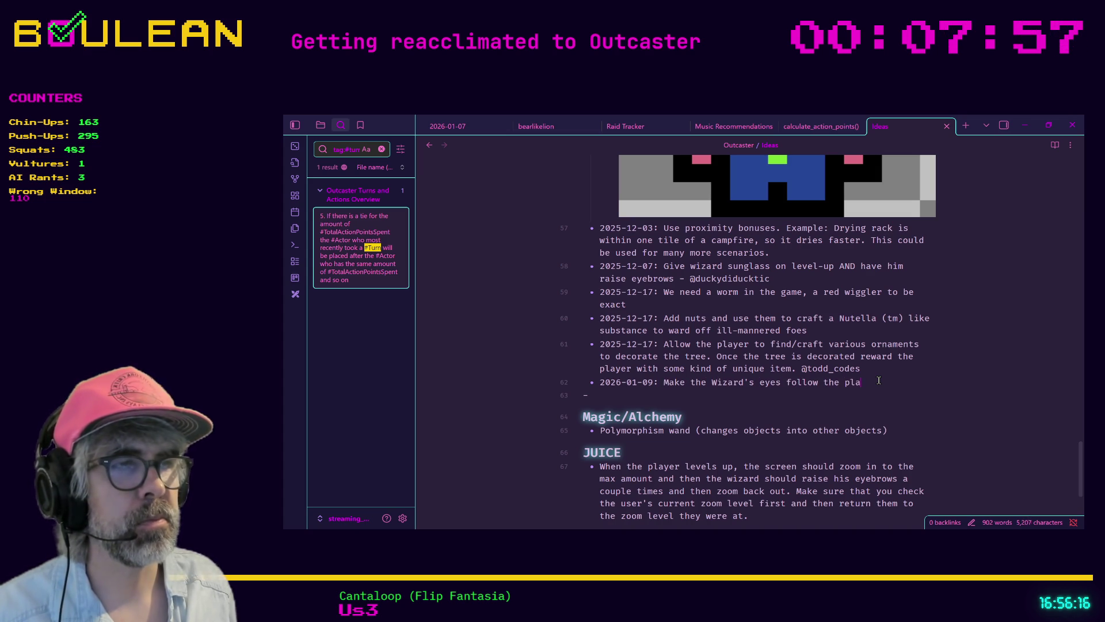
pyautogui.write("yer's mouse")
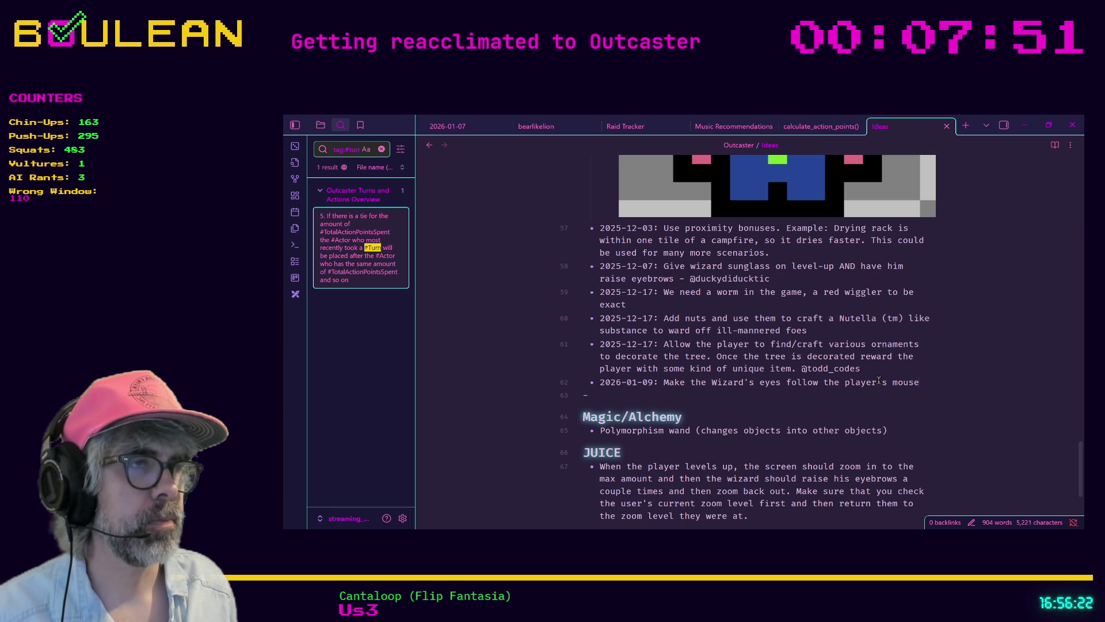
pyautogui.write('(@todd_)codes).')
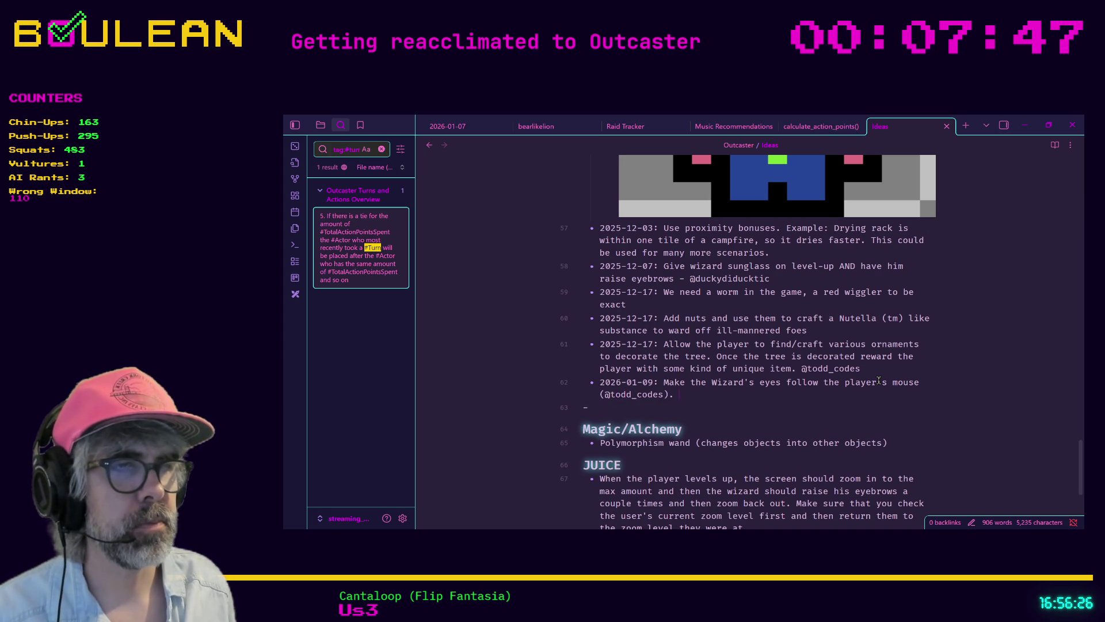
pyautogui.write('This should on')
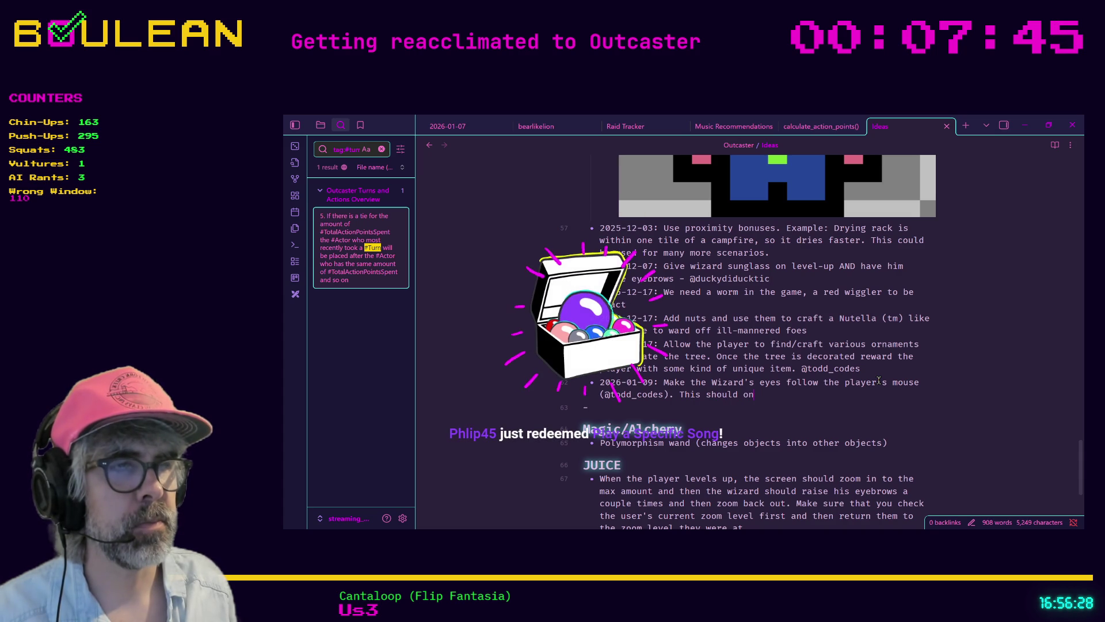
pyautogui.write('ly happen when th')
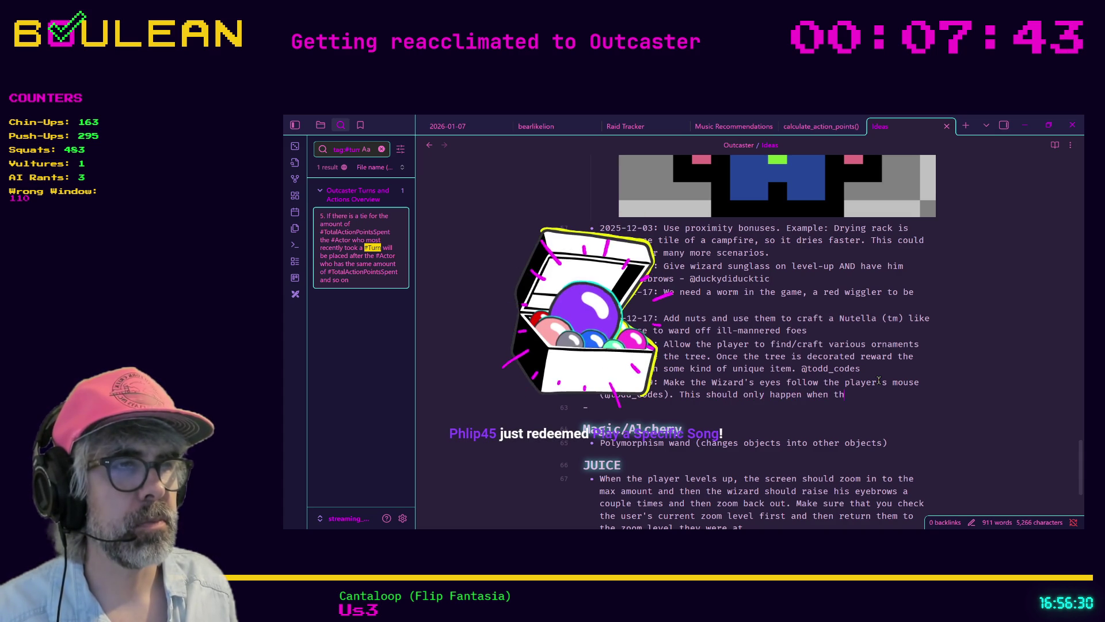
pyautogui.write('e mouse is acti')
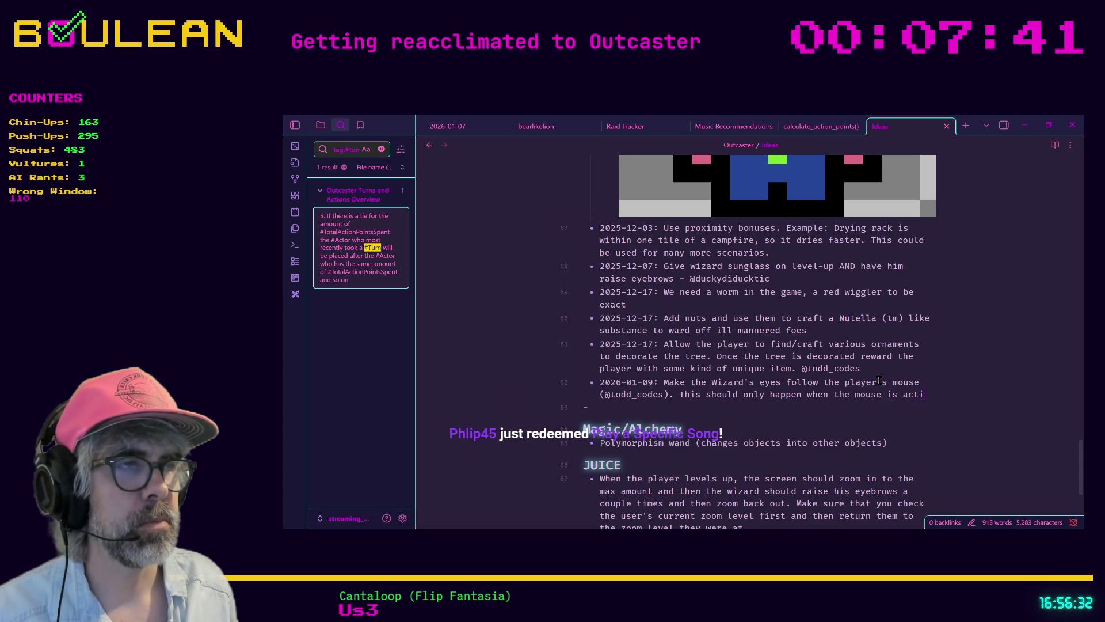
pyautogui.write('vely moving,')
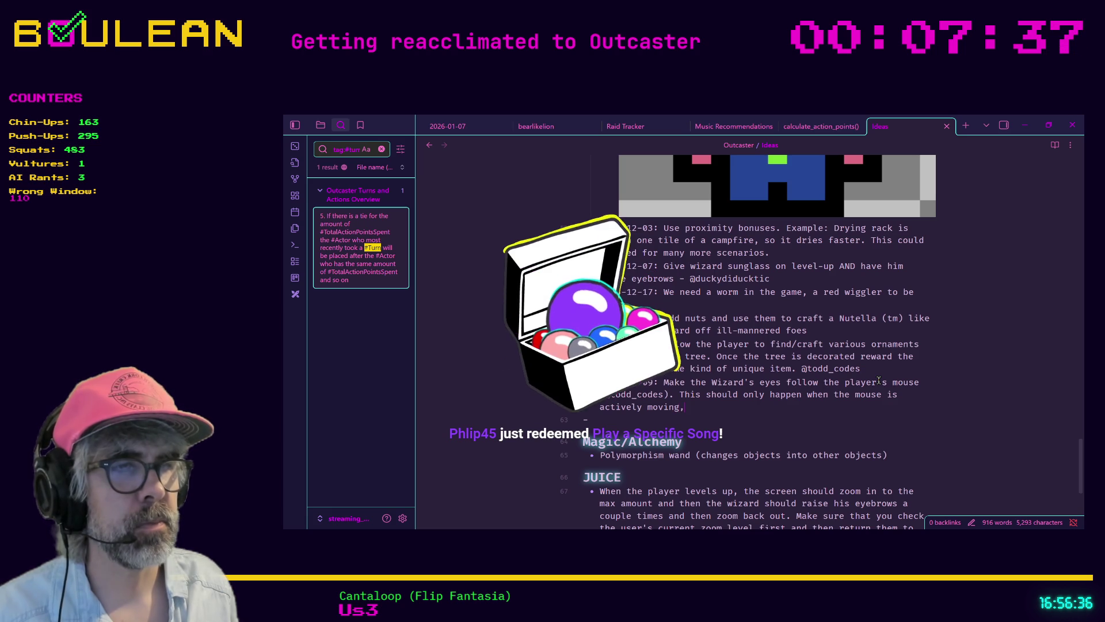
pyautogui.write(' the')
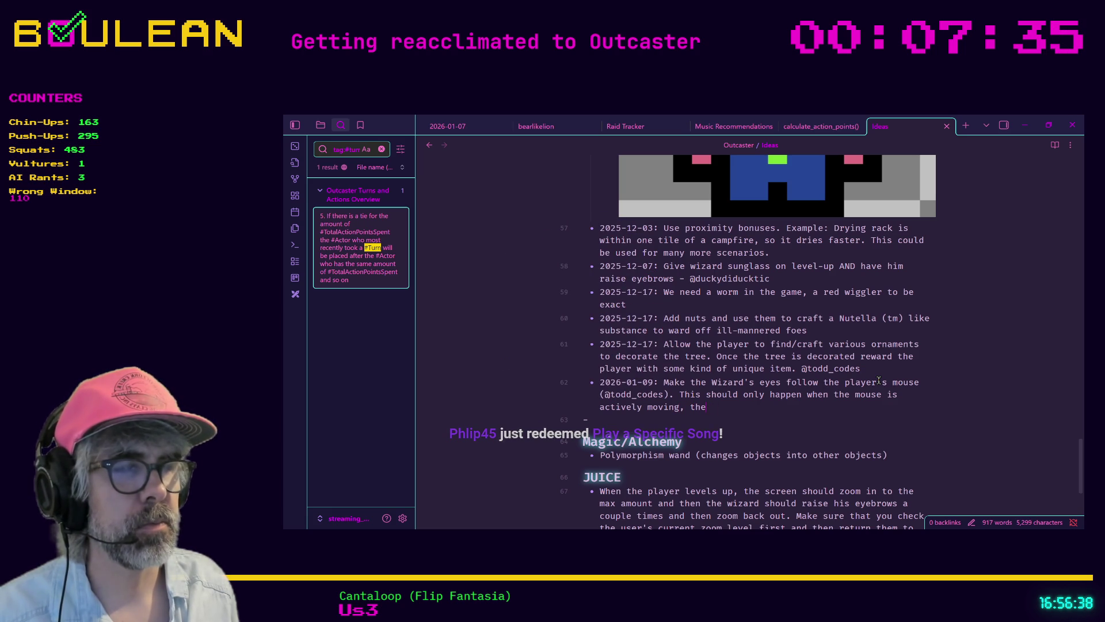
pyautogui.press('BackSpace')
pyautogui.press('BackSpace')
pyautogui.press('BackSpace')
pyautogui.press('BackSpace')
pyautogui.press('BackSpace')
pyautogui.write(' so ')
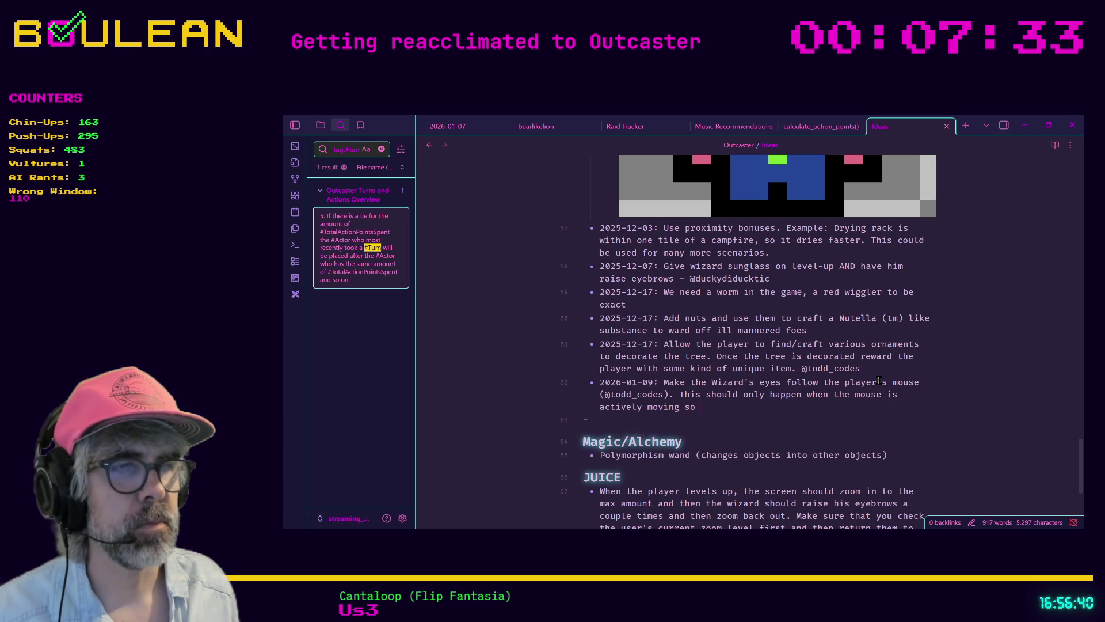
pyautogui.write("that it doesn't interr")
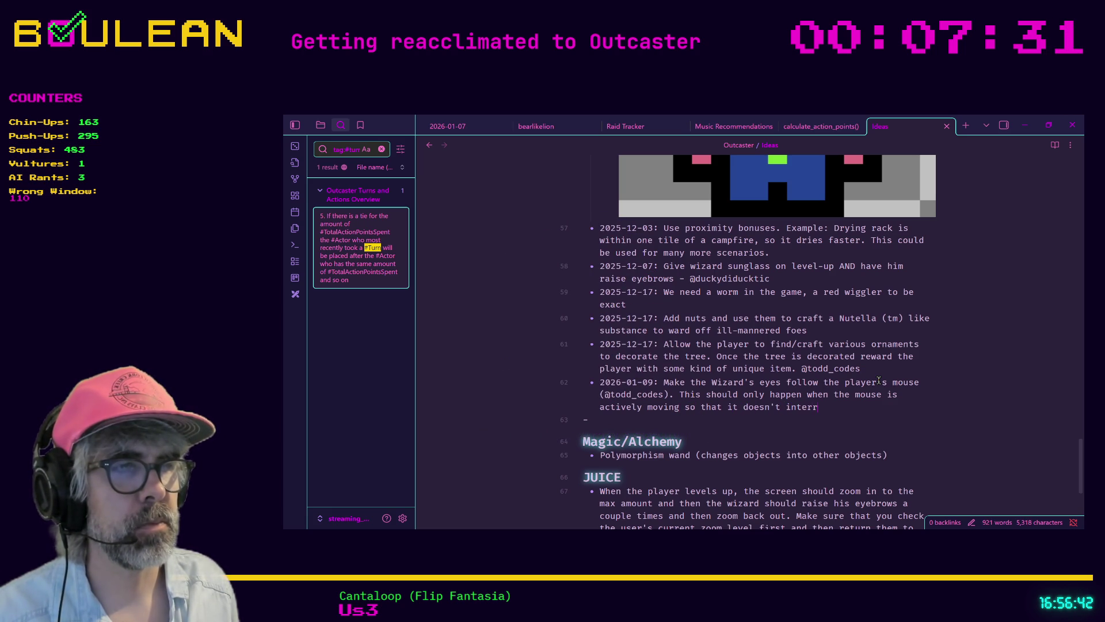
pyautogui.write('upt idle animations or any other anima')
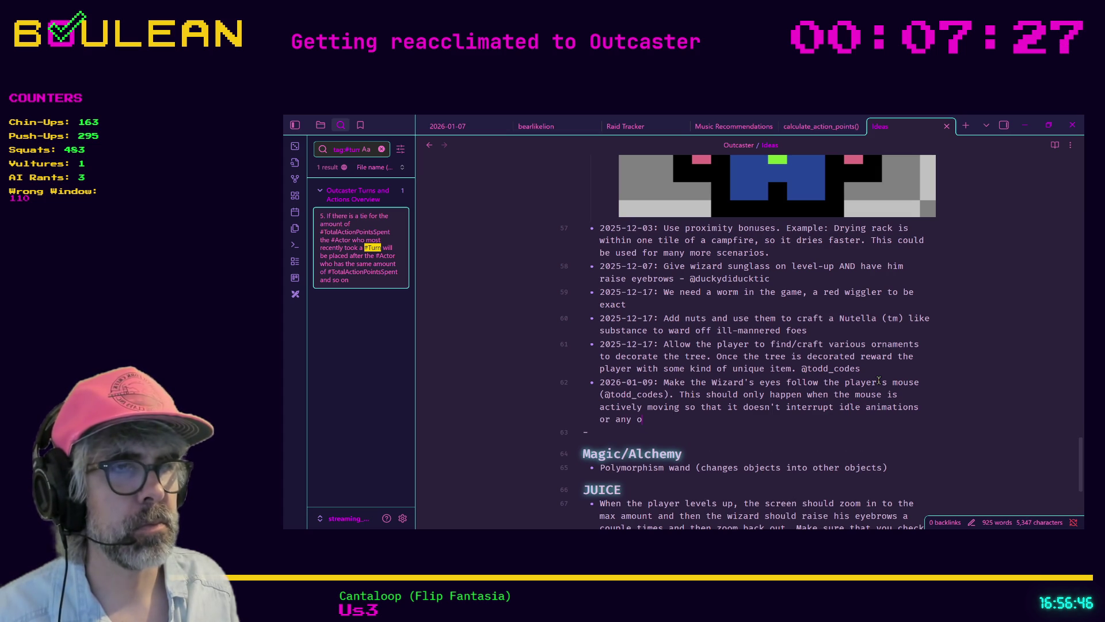
pyautogui.write('tions.')
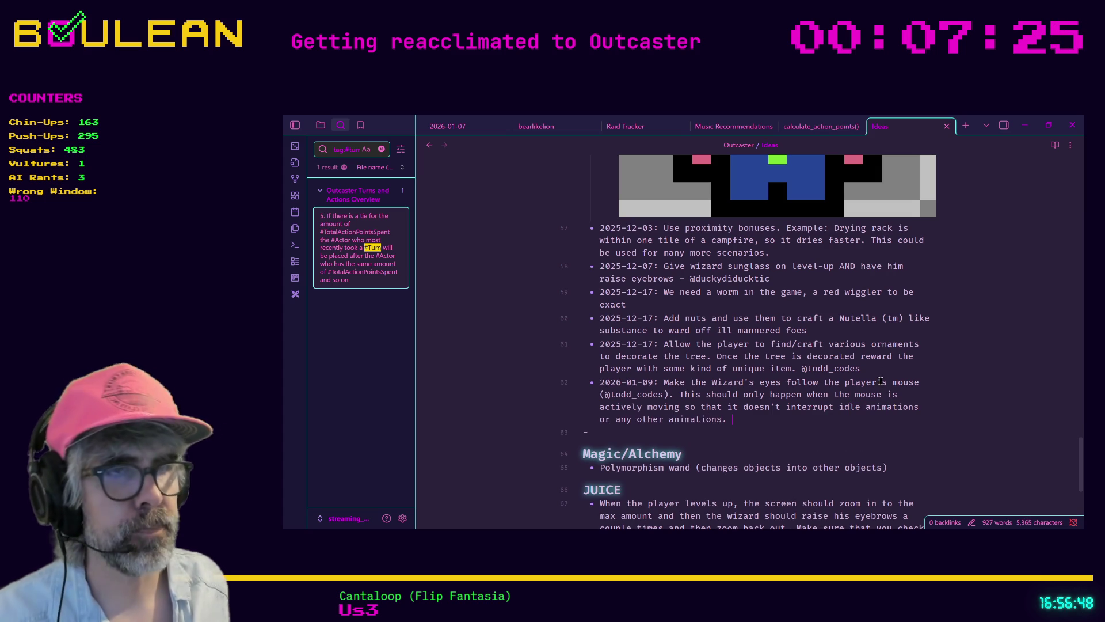
pyautogui.press('Down')
pyautogui.press('Down')
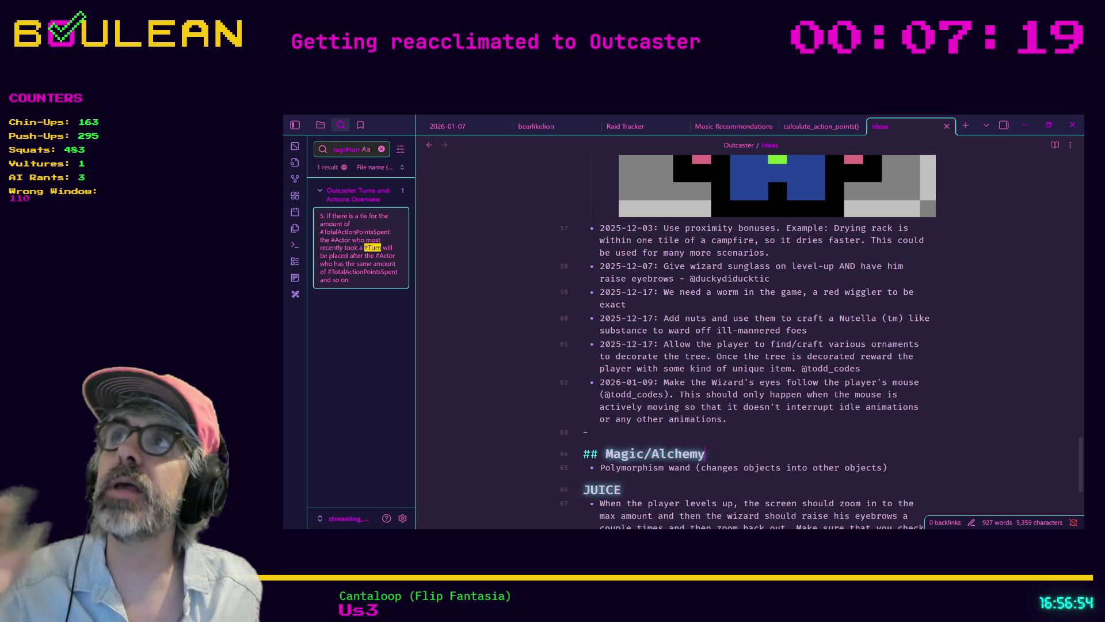
pyautogui.hotkey('alt', 'Tab')
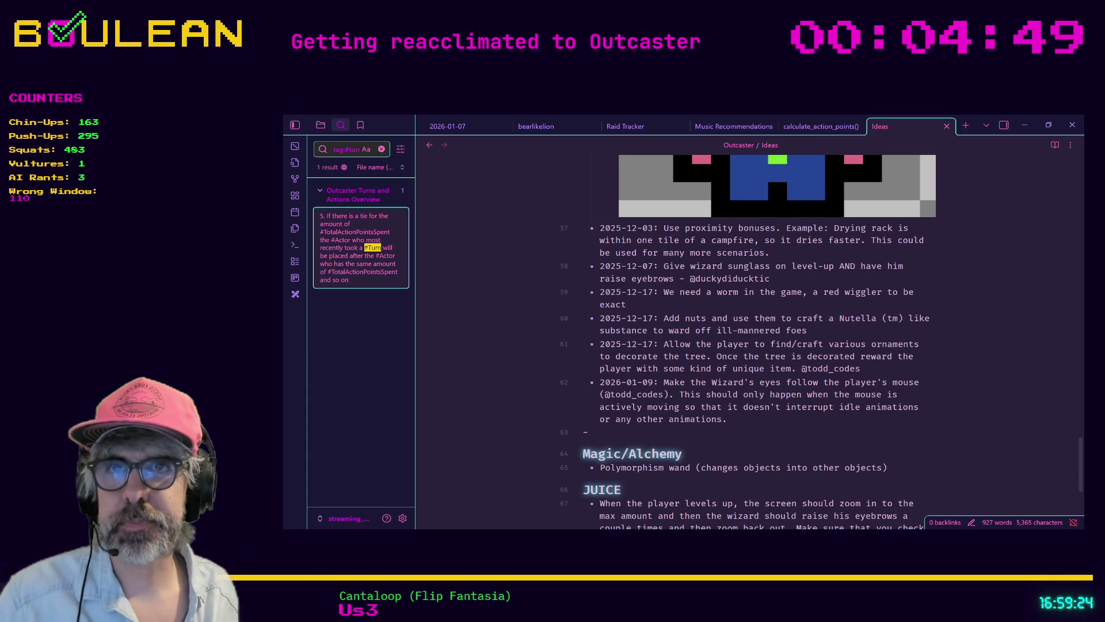
pyautogui.click(705, 453)
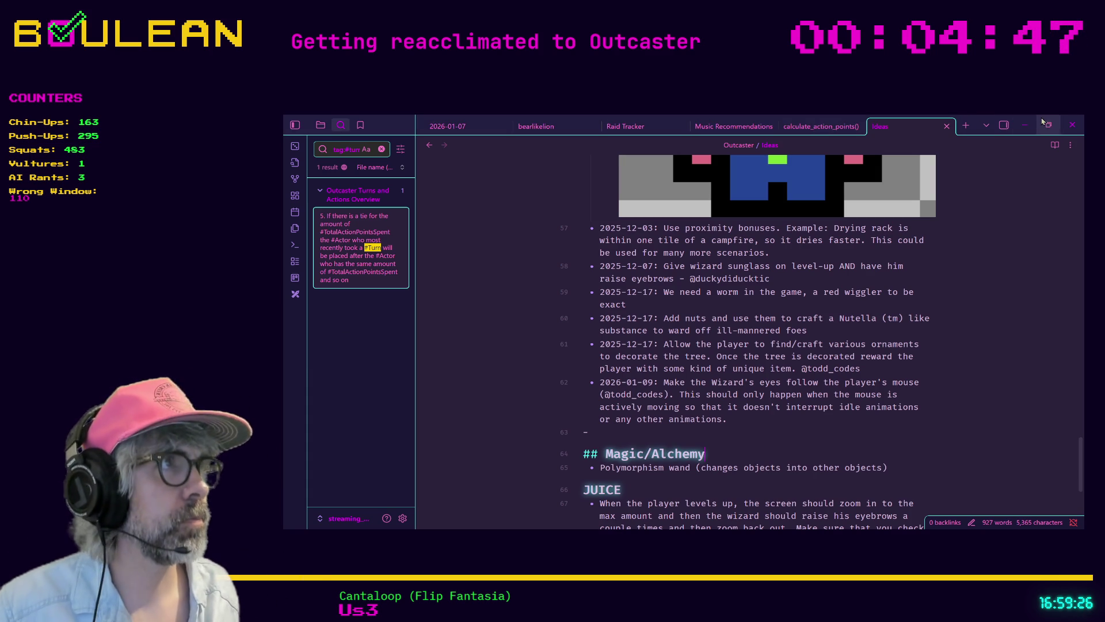
# Step: Uncomment the _calculate_available_actions(player) call on line 90 of game.gd
pyautogui.click(1025, 124)
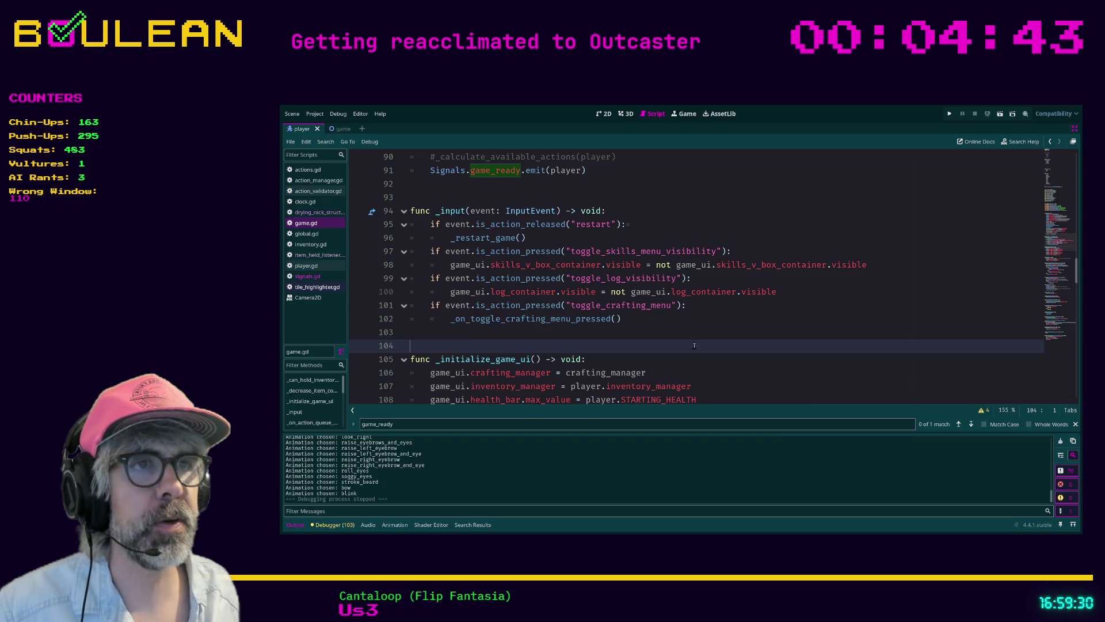
pyautogui.click(694, 337)
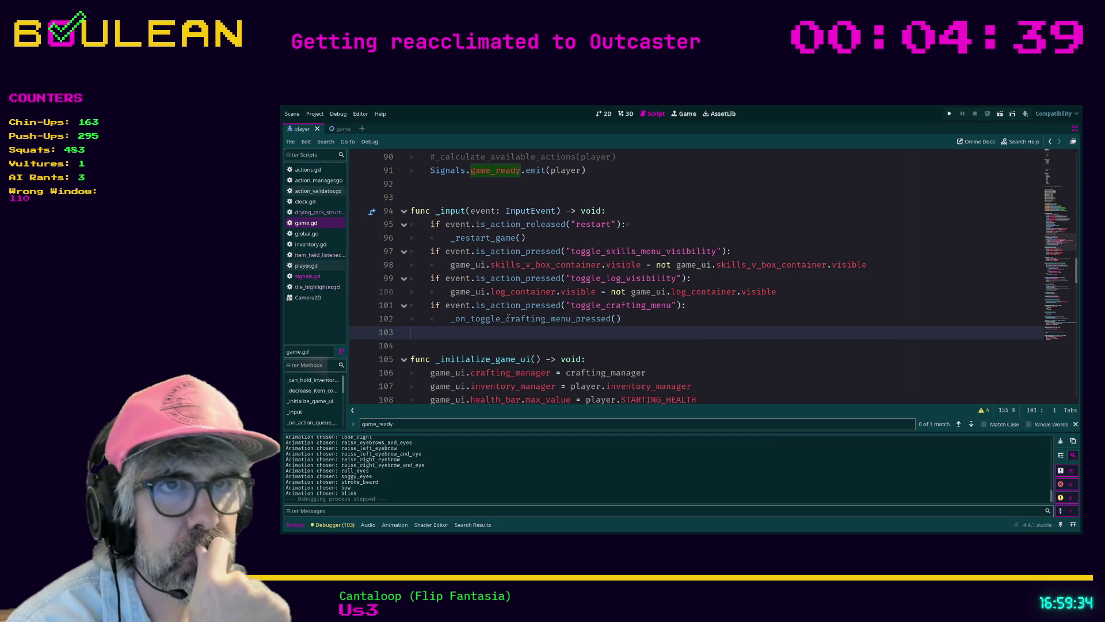
pyautogui.scroll(5, 508, 317)
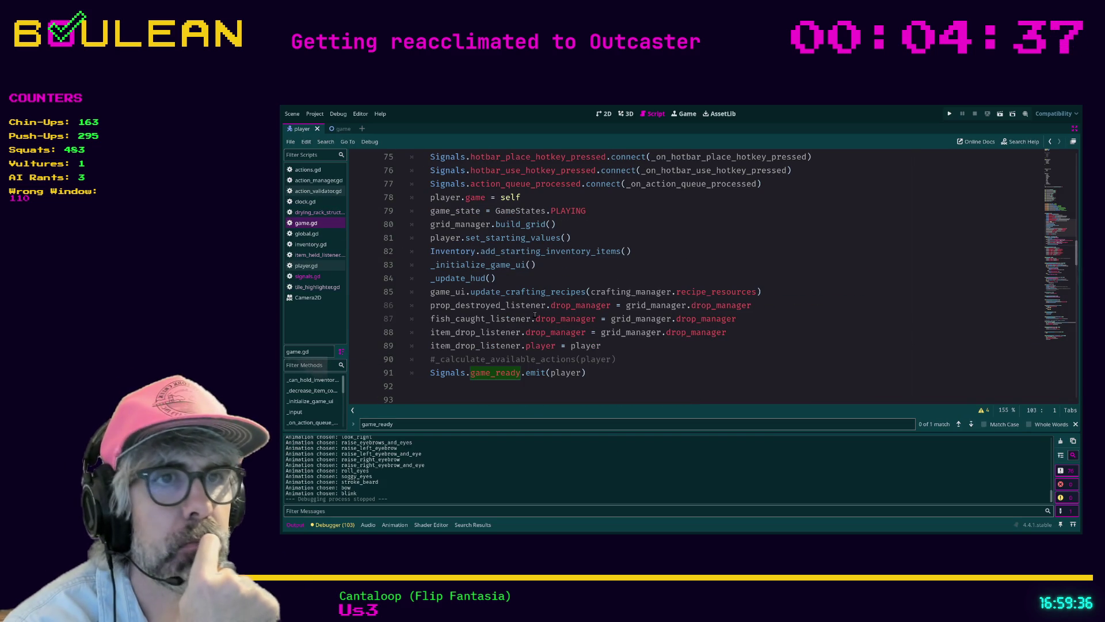
pyautogui.scroll(-2, 534, 315)
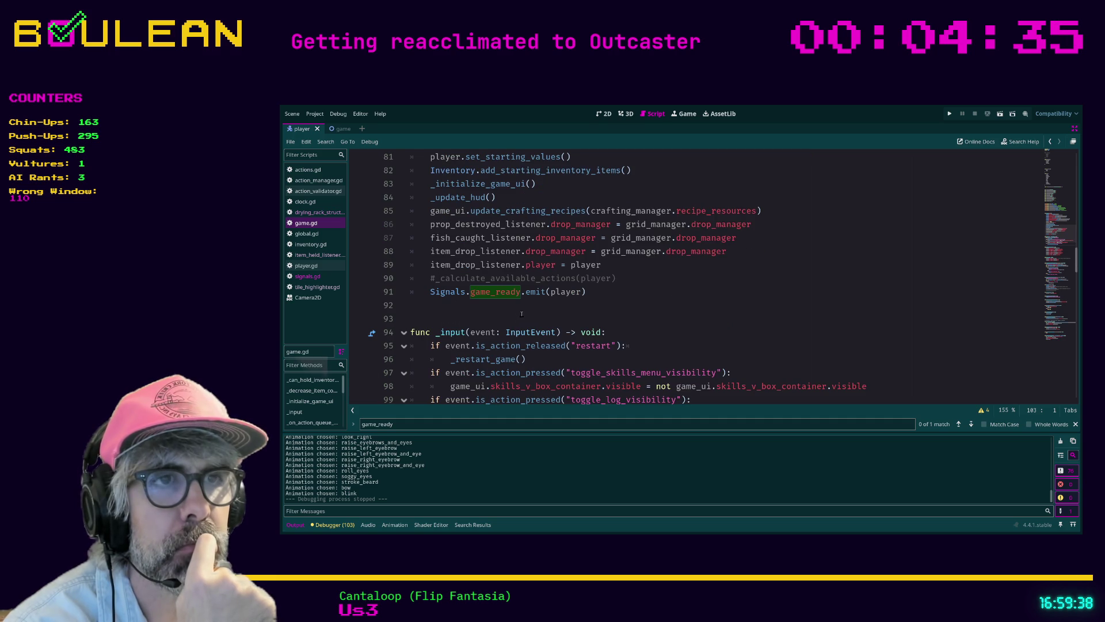
pyautogui.click(435, 278)
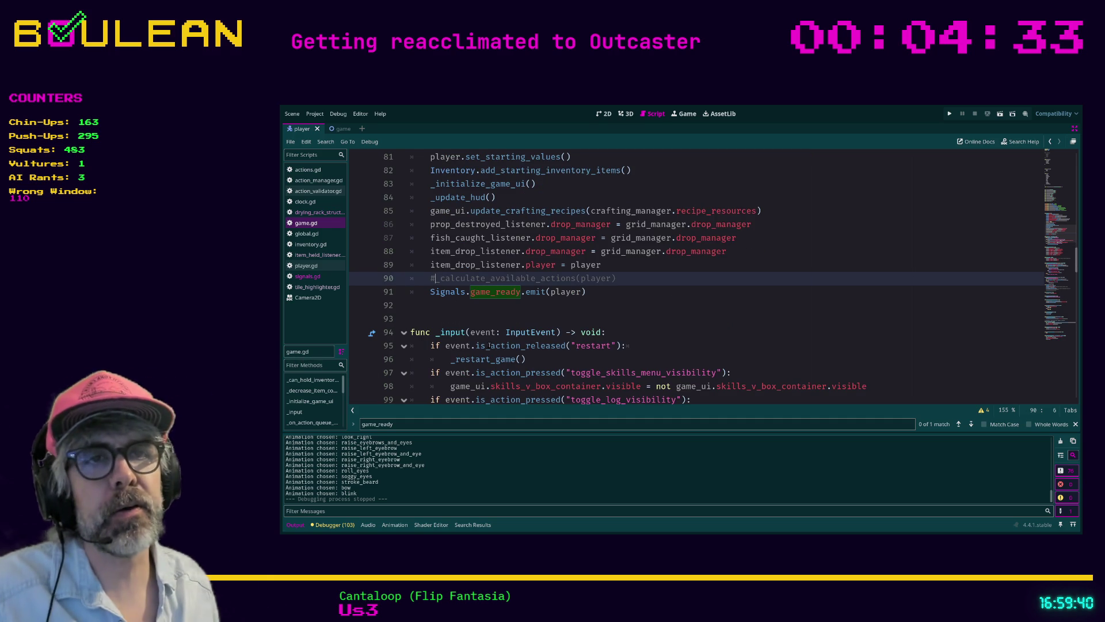
pyautogui.press('BackSpace')
pyautogui.scroll(-2, 495, 322)
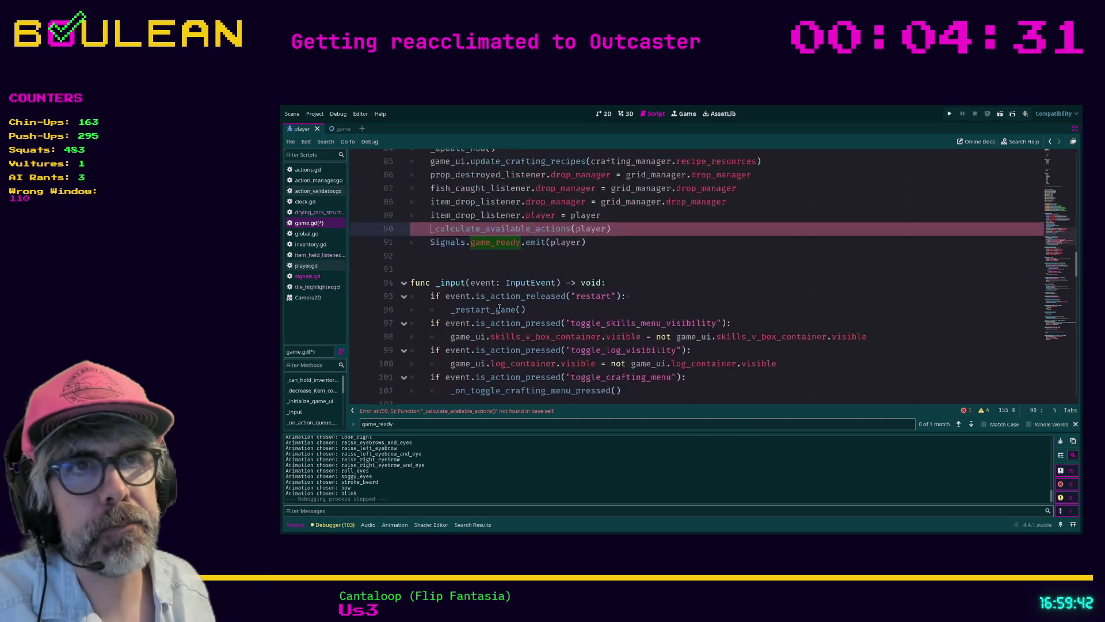
pyautogui.scroll(2, 499, 305)
pyautogui.doubleClick(569, 279)
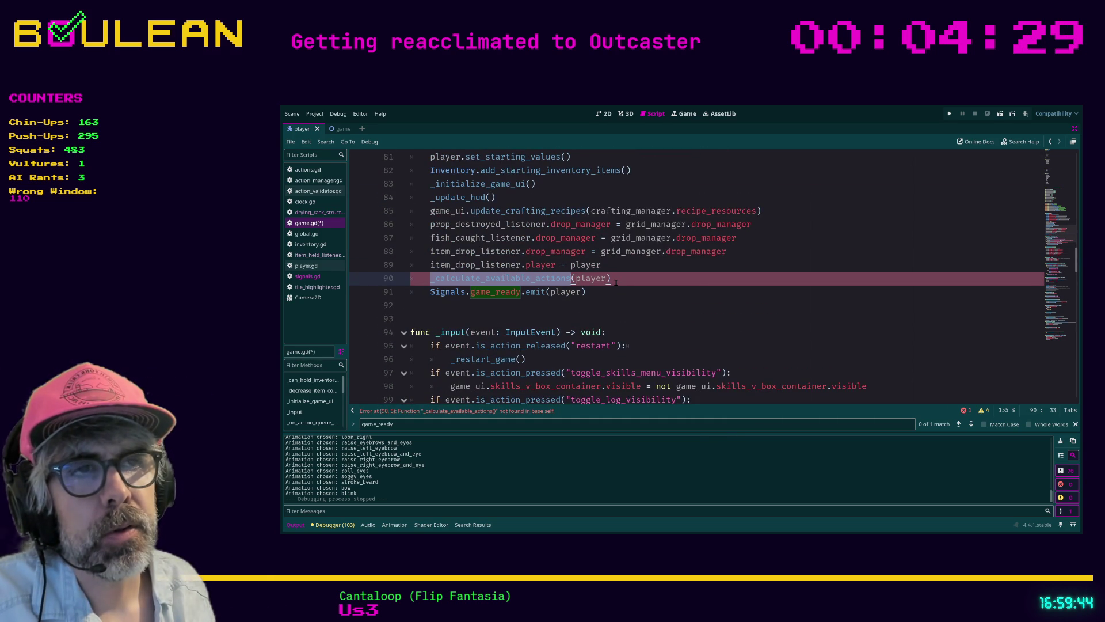
pyautogui.click(616, 282)
# Step: Fold the _on_hotbar_use_hotkey_pressed function and close the game_ready find bar
pyautogui.scroll(-10, 575, 293)
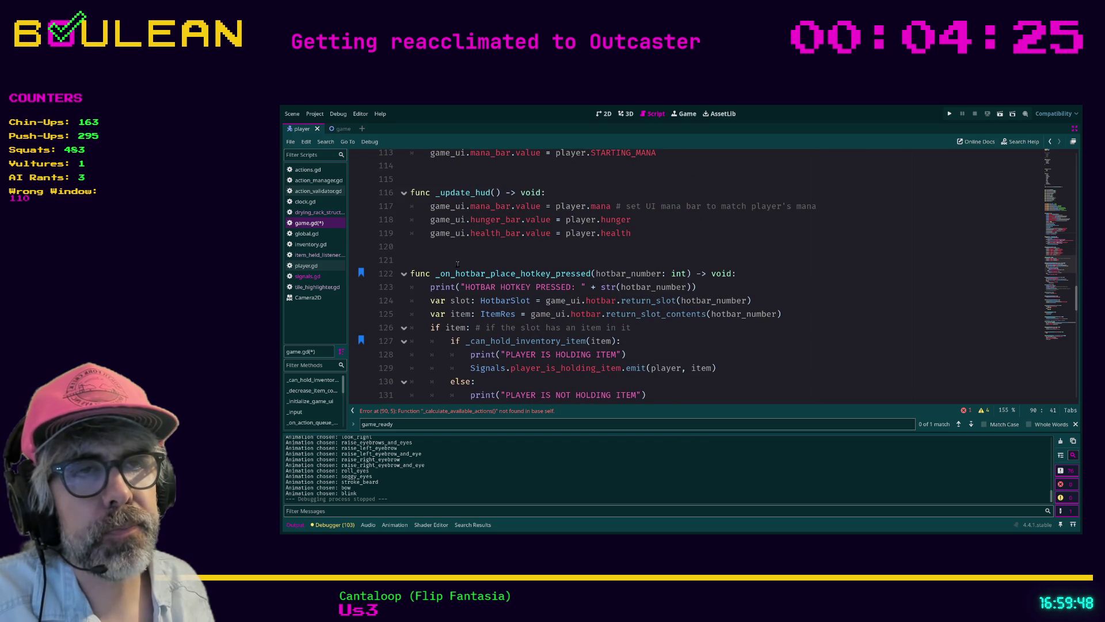
pyautogui.scroll(-4, 459, 263)
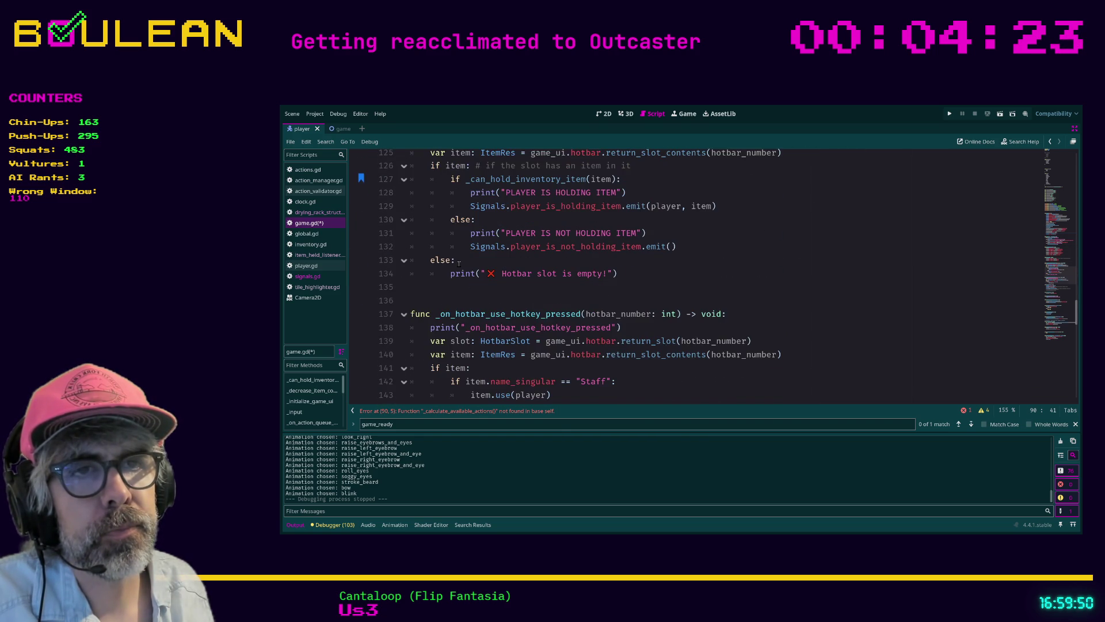
pyautogui.click(404, 313)
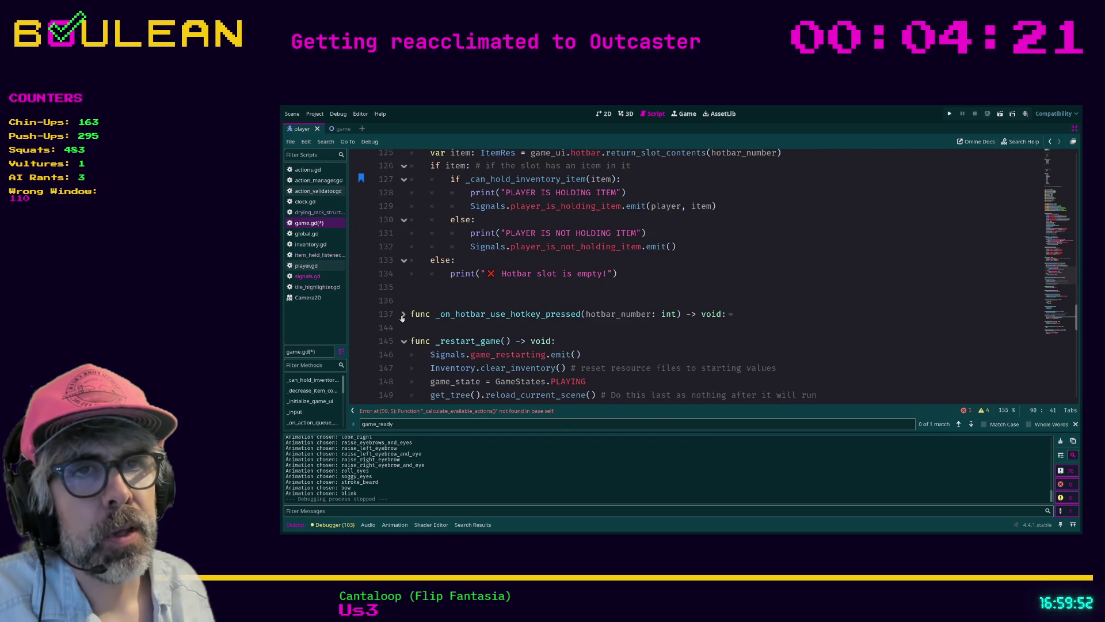
pyautogui.click(603, 286)
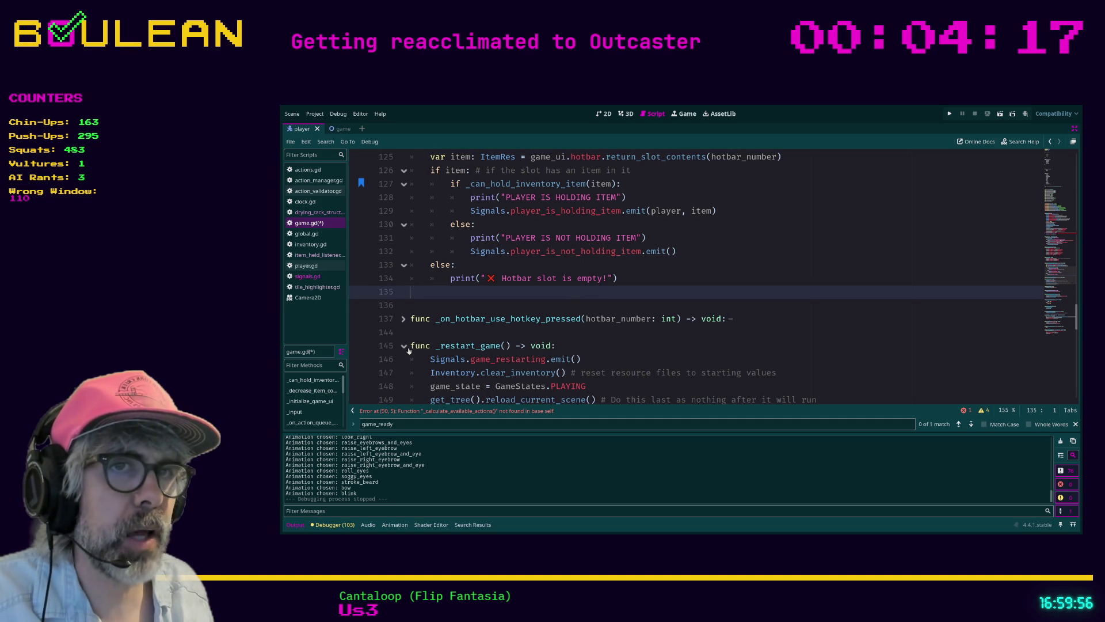
pyautogui.click(1074, 424)
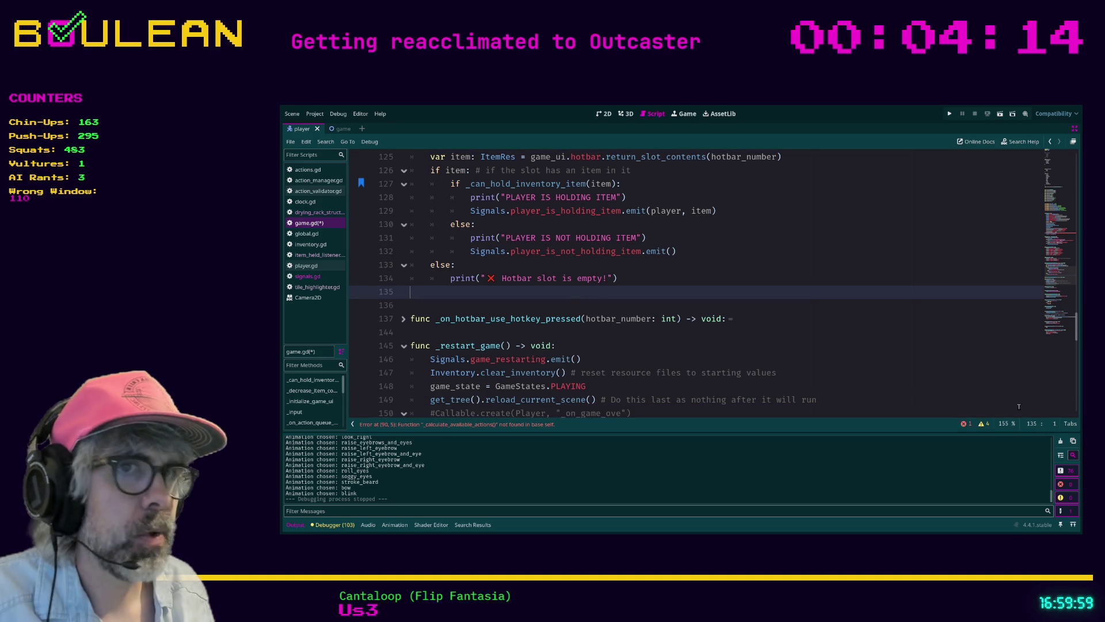
# Step: Write 'func _calculate_available_actions(player: Player) -> void:' on line 145 with 'pass' as its body
pyautogui.click(443, 332)
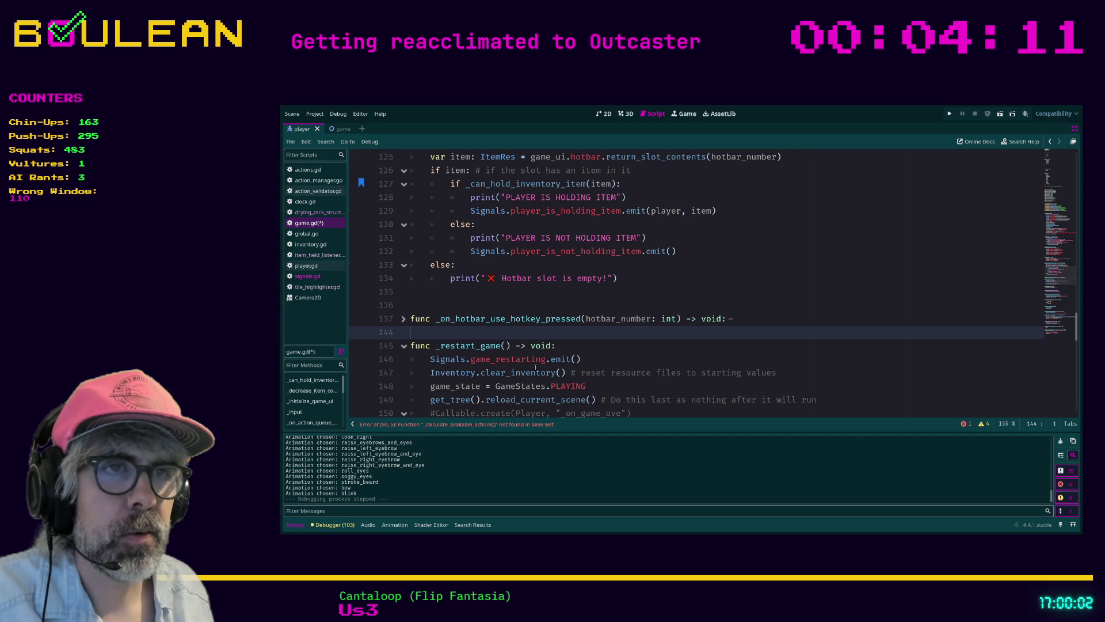
pyautogui.press('Return')
pyautogui.press('Return')
pyautogui.press('Return')
pyautogui.press('Up')
pyautogui.press('Up')
pyautogui.write('_calculate_available_actions(player)')
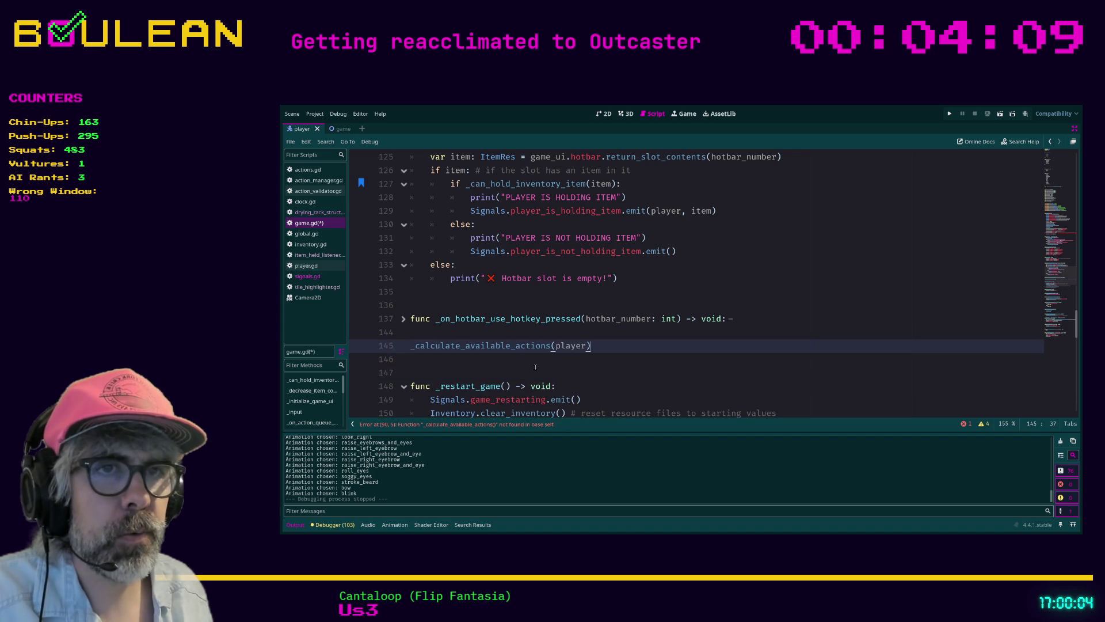
pyautogui.click(411, 347)
pyautogui.write('func')
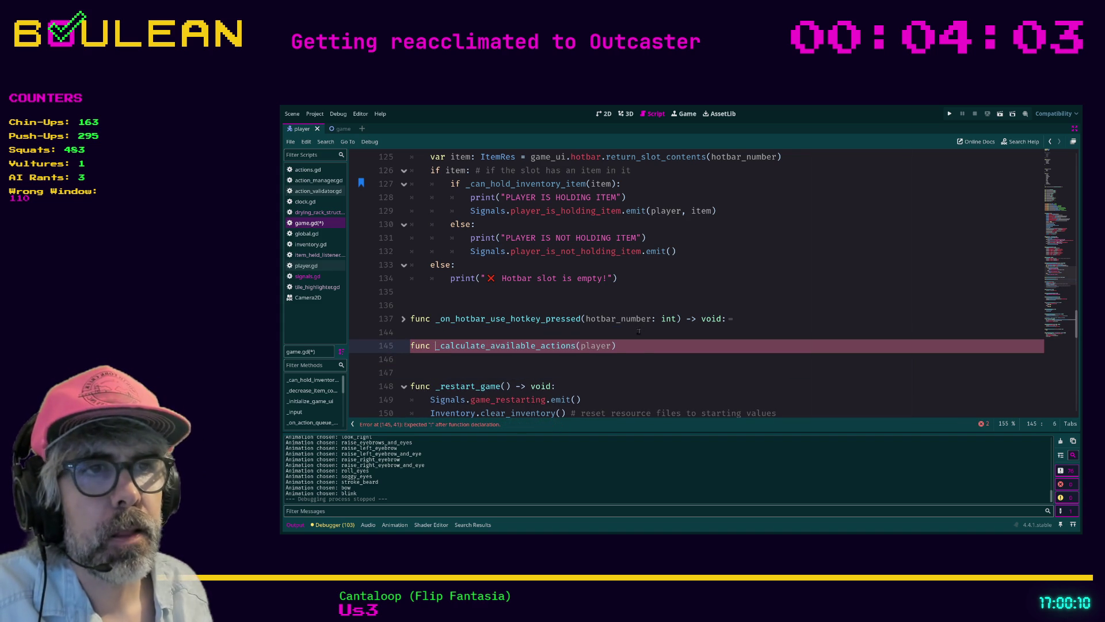
pyautogui.click(641, 348)
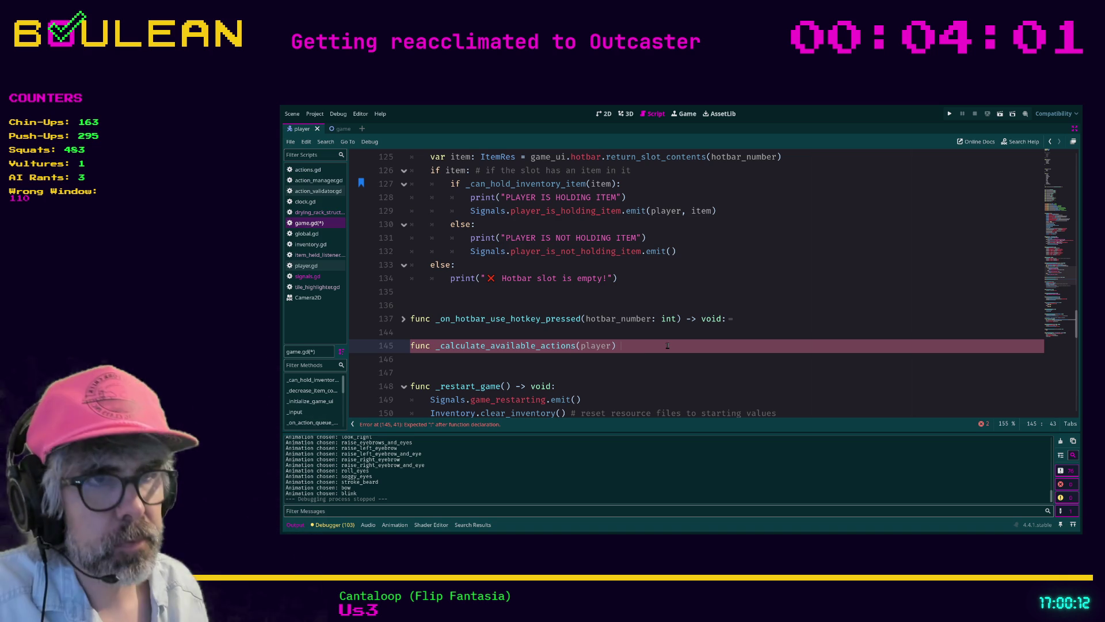
pyautogui.press('BackSpace')
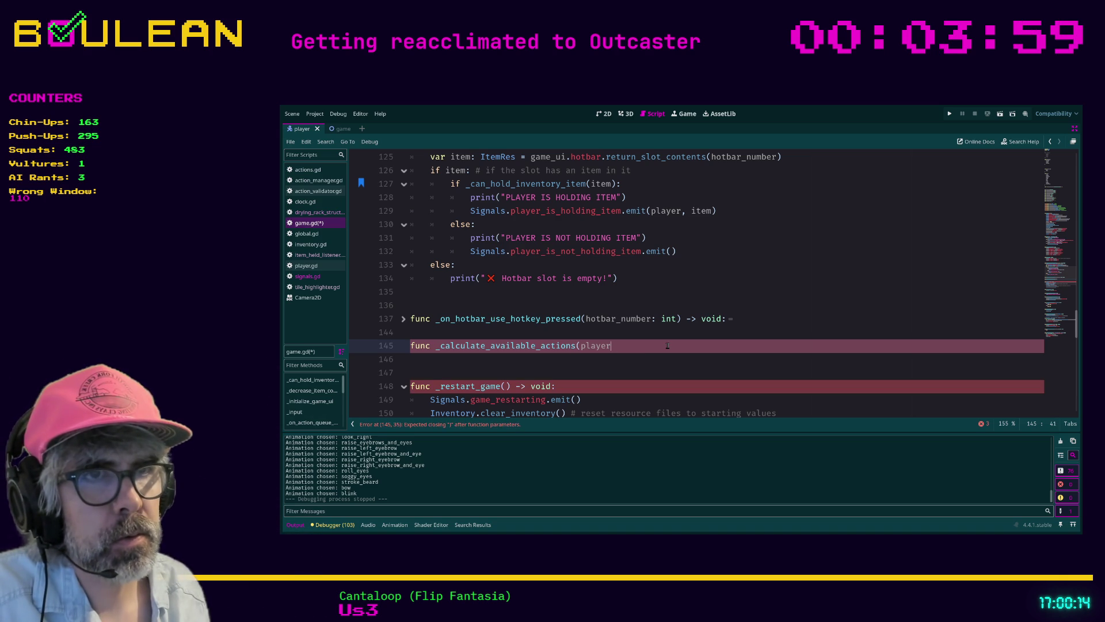
pyautogui.write(': ')
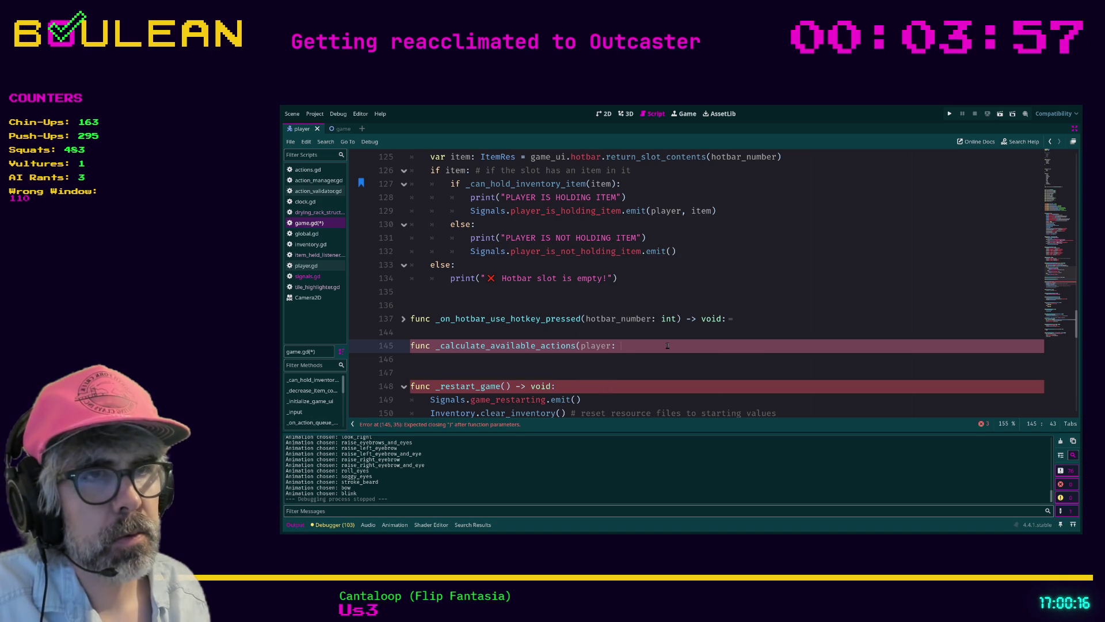
pyautogui.write('Player)')
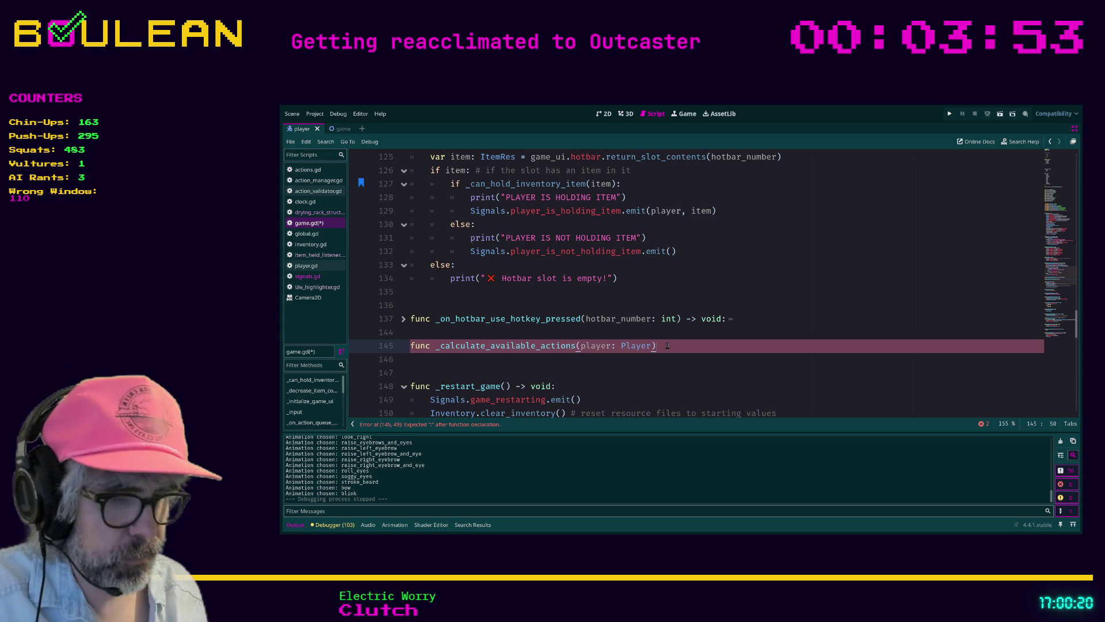
pyautogui.write(' -> void:')
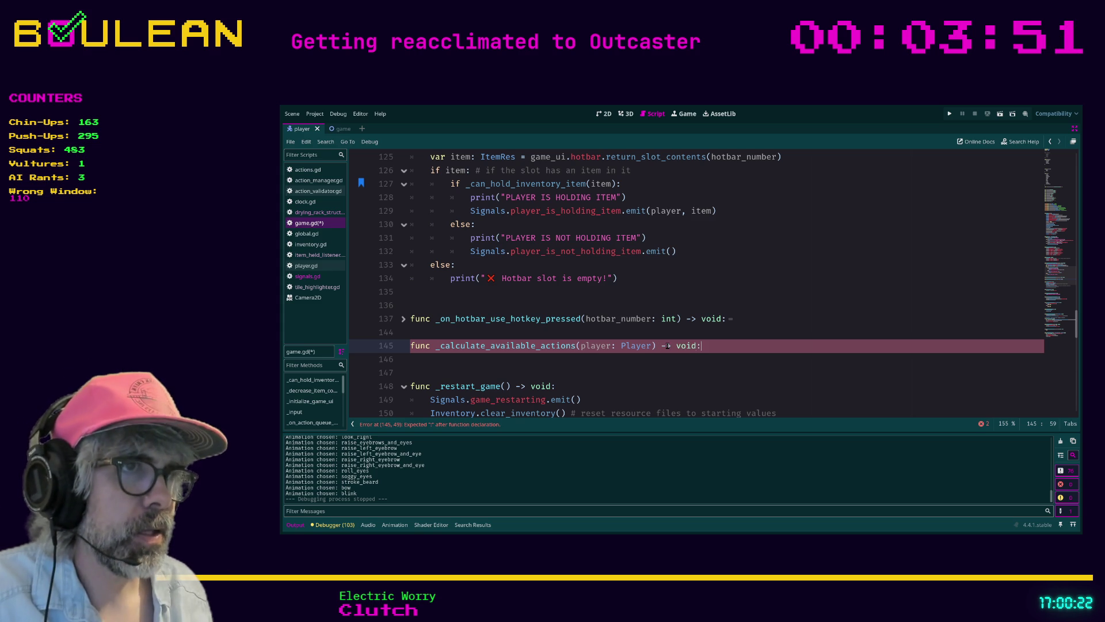
pyautogui.press('Return')
pyautogui.write('pass')
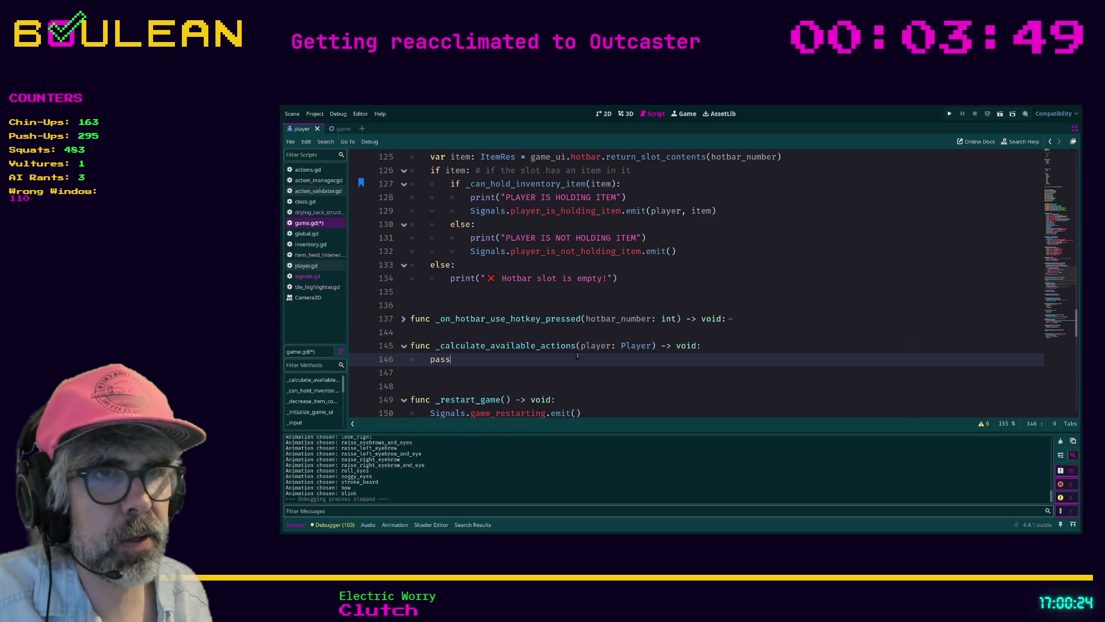
pyautogui.click(490, 345)
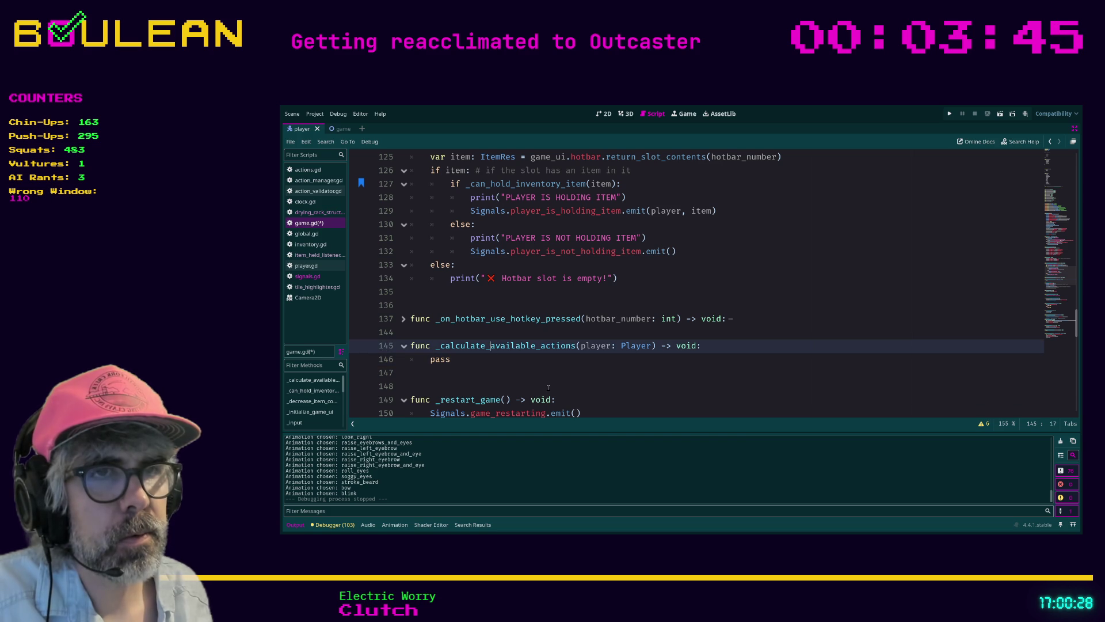
# Step: Insert 'players_' into the stub name and into the matching call on line 90
pyautogui.write('players')
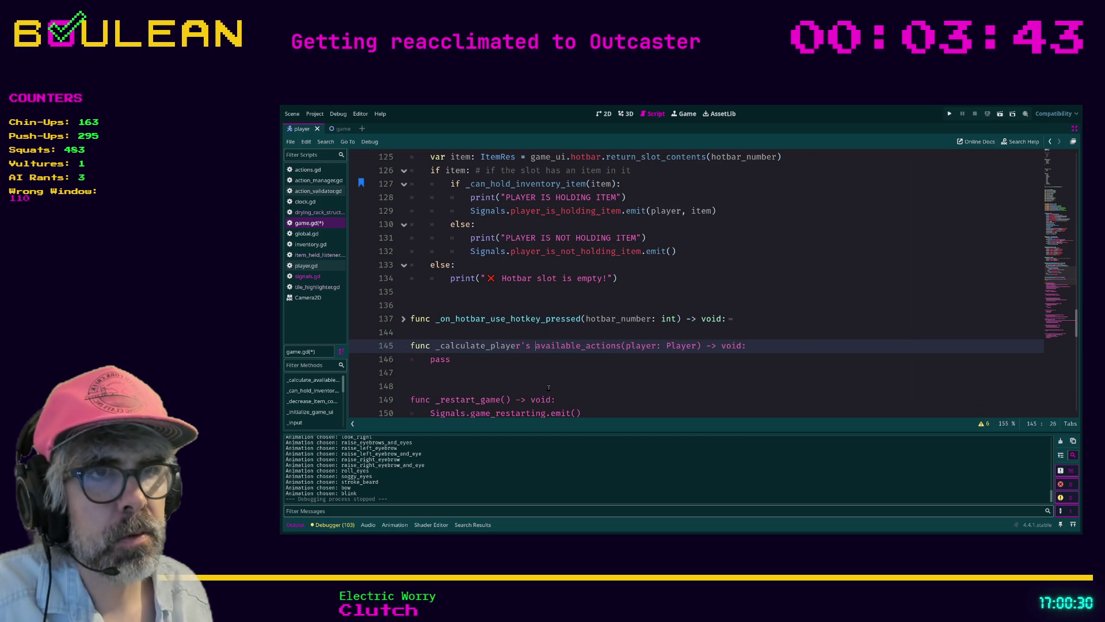
pyautogui.write('_')
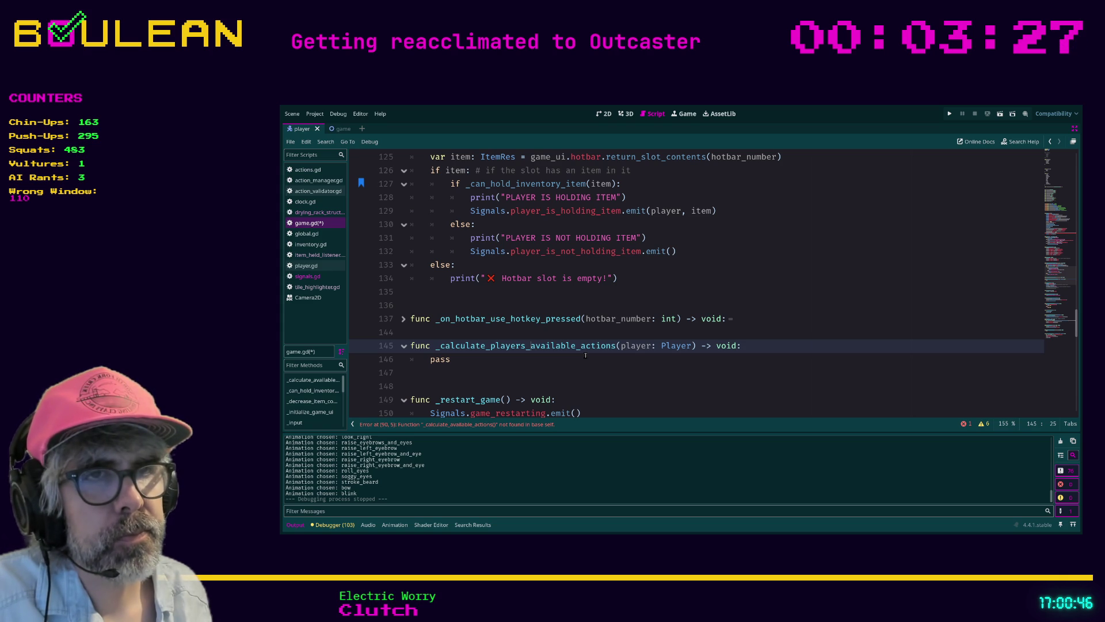
pyautogui.scroll(7, 585, 355)
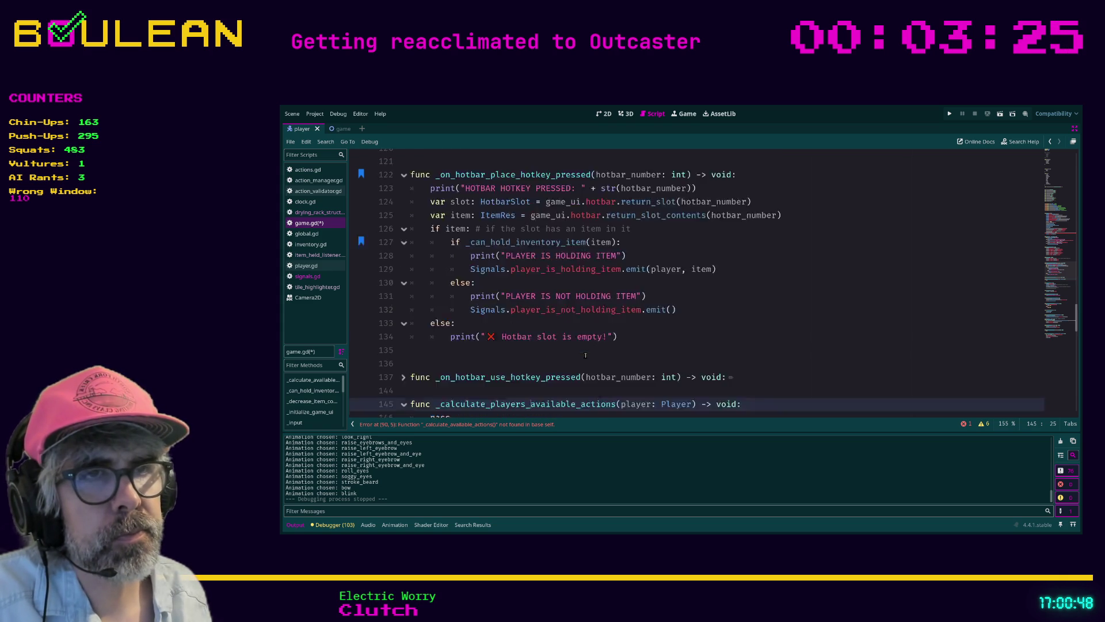
pyautogui.click(528, 427)
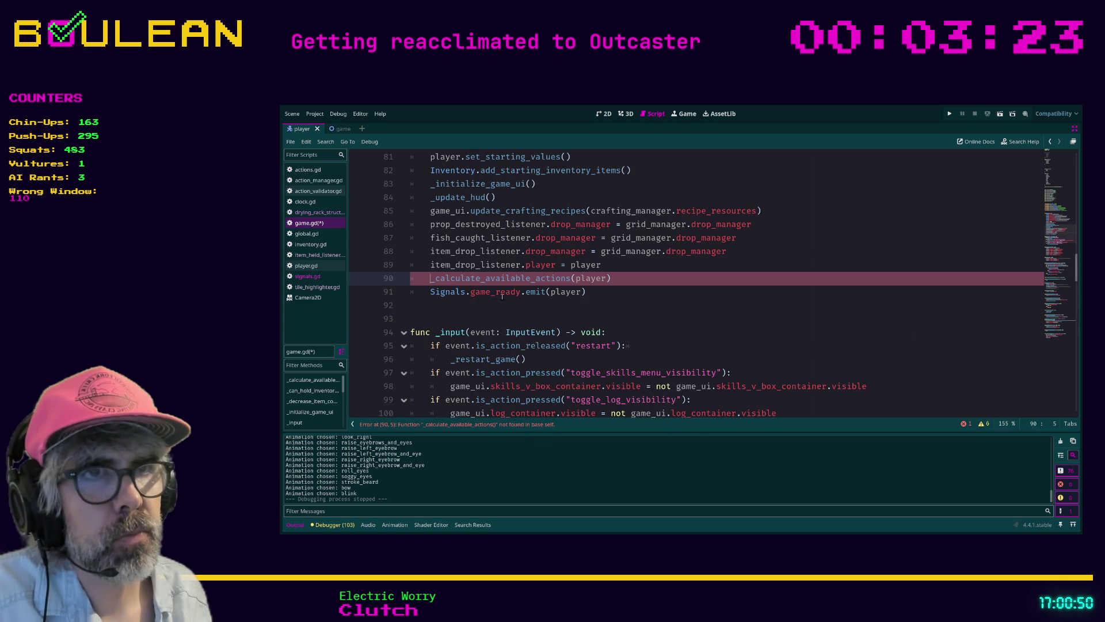
pyautogui.write('players_')
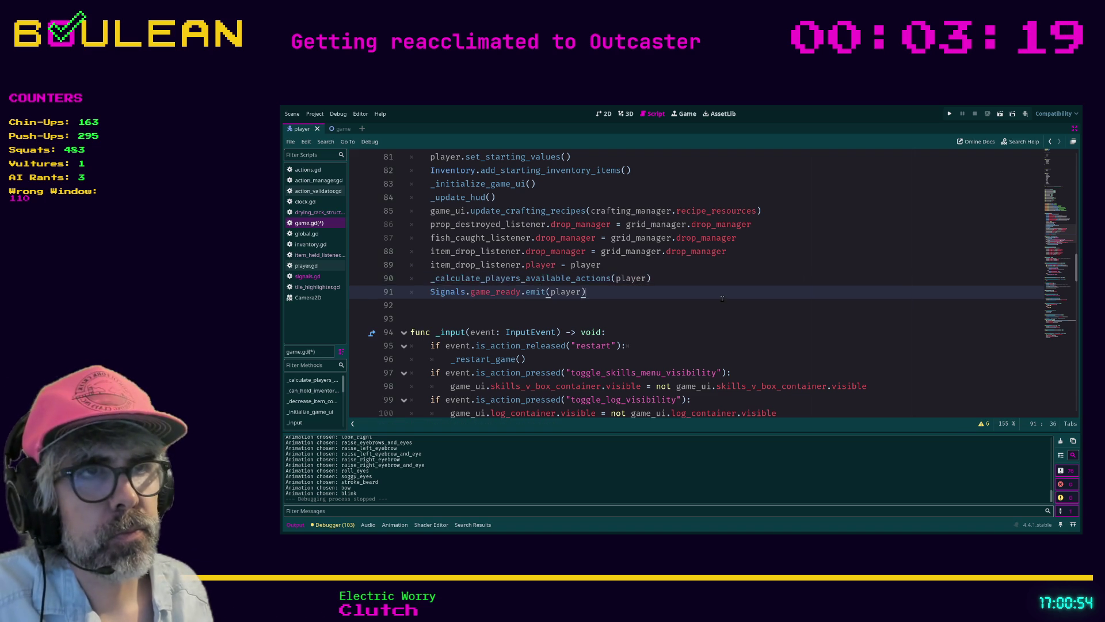
# Step: Search game.gd for 'calculate' to find the renamed function's occurrences
pyautogui.scroll(-12, 576, 316)
pyautogui.scroll(-9, 621, 325)
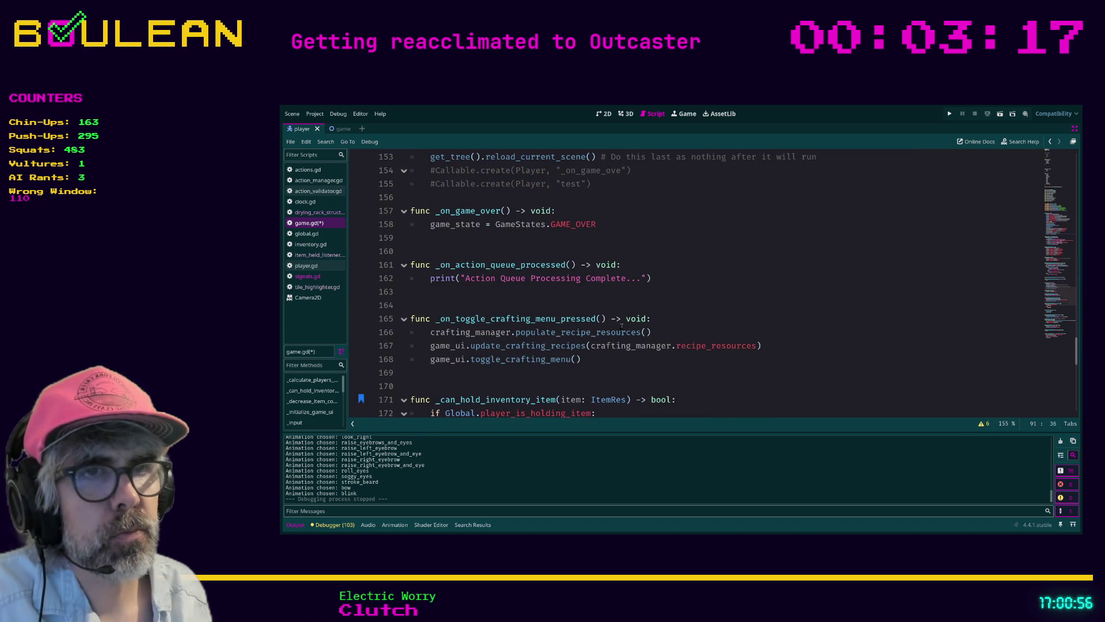
pyautogui.scroll(-6, 649, 311)
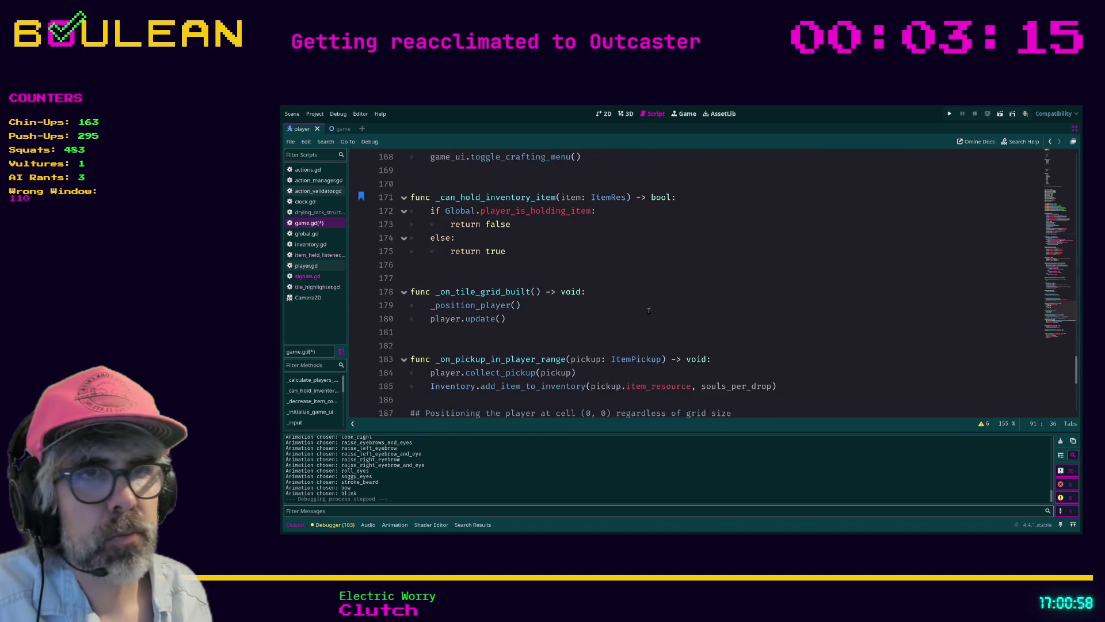
pyautogui.click(665, 281)
pyautogui.hotkey('ctrl', 'f')
pyautogui.write('calculate')
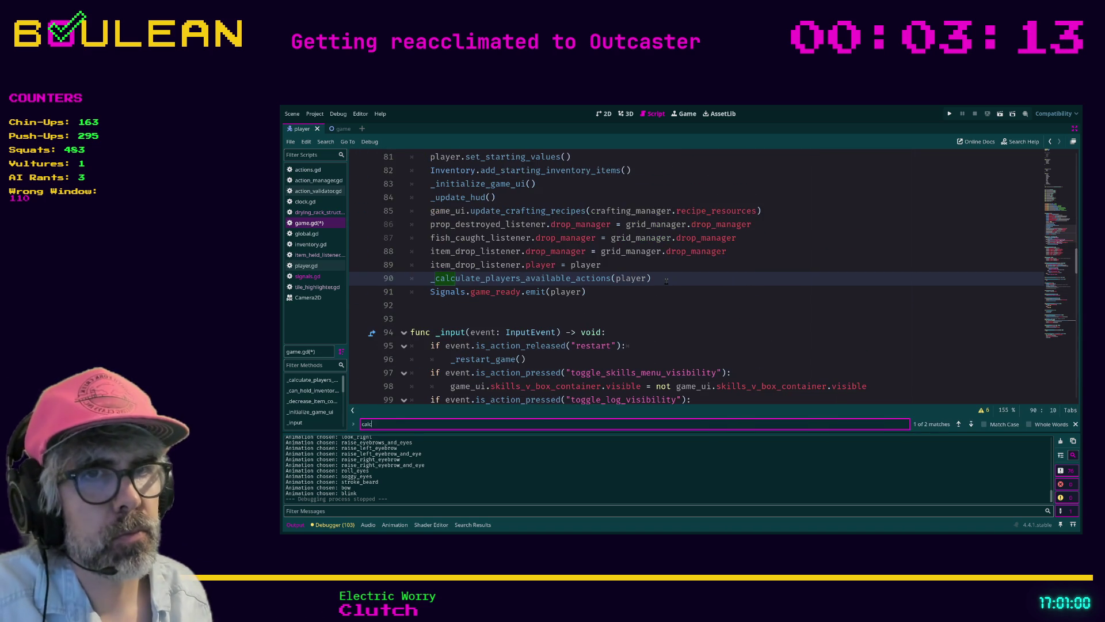
# Step: Jump from the line 90 call to the definition on line 145, with the caret after pass
pyautogui.keyDown('ctrl'); pyautogui.click(582, 278); pyautogui.keyUp('ctrl')
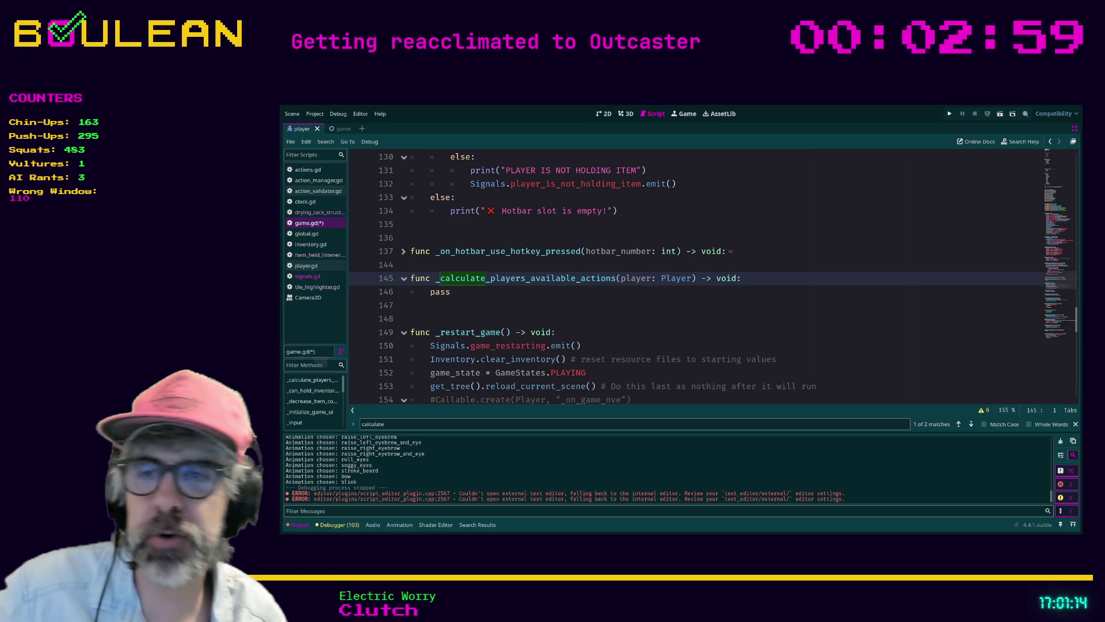
pyautogui.click(534, 292)
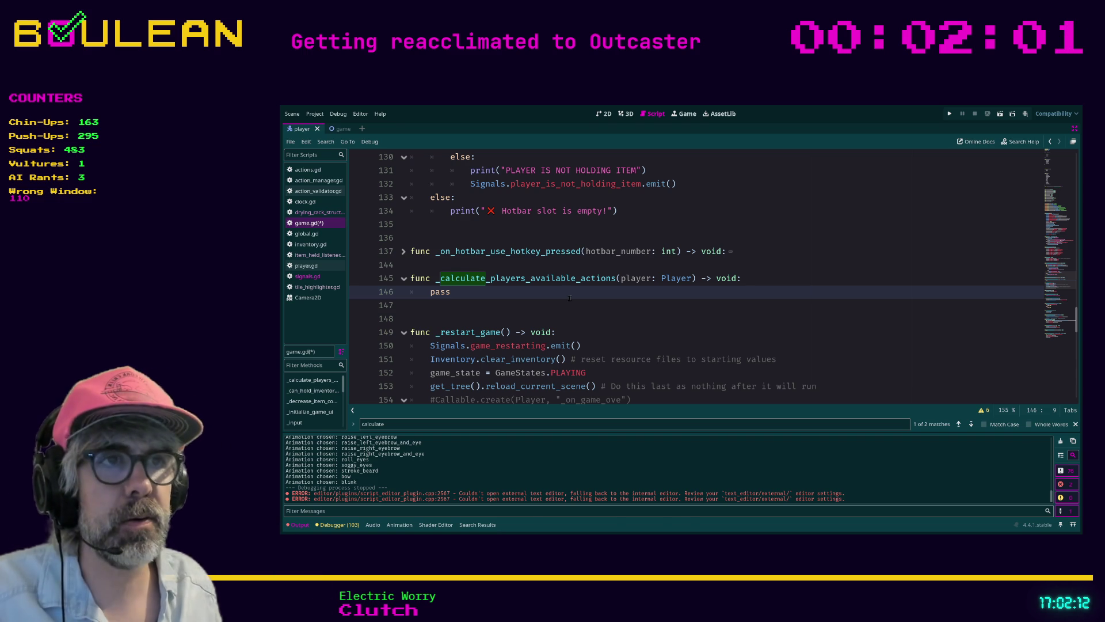
# Step: Review the 2025 search hits in action_validator.gd, action_cost_calculator.gd and crafting_manager.gd
pyautogui.hotkey('alt', 'f')
pyautogui.click(455, 455)
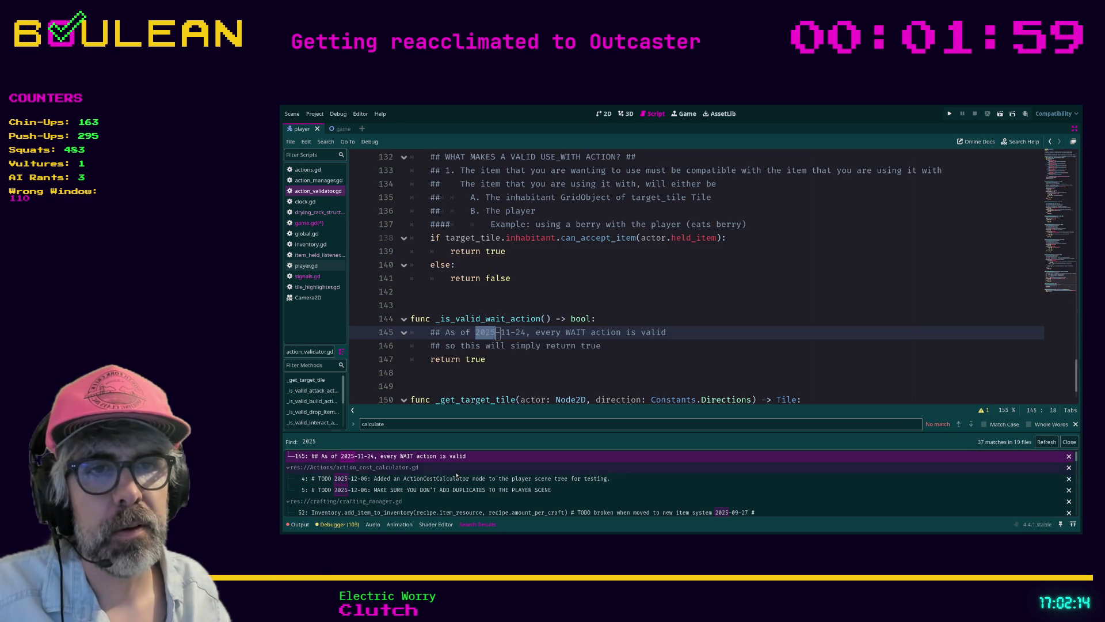
pyautogui.click(454, 482)
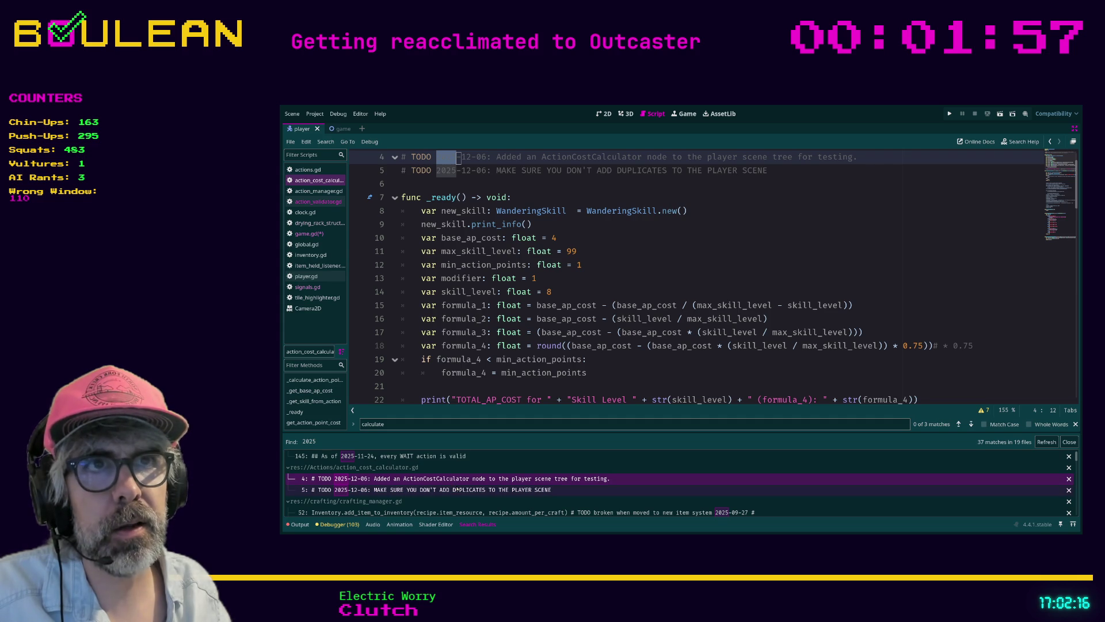
pyautogui.click(460, 490)
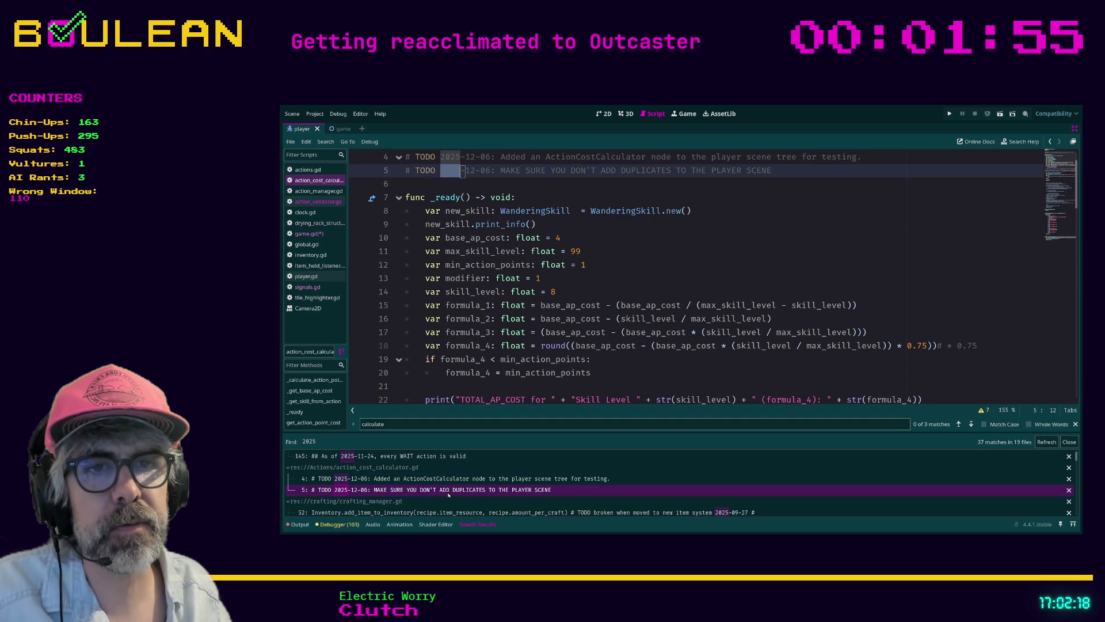
pyautogui.click(461, 512)
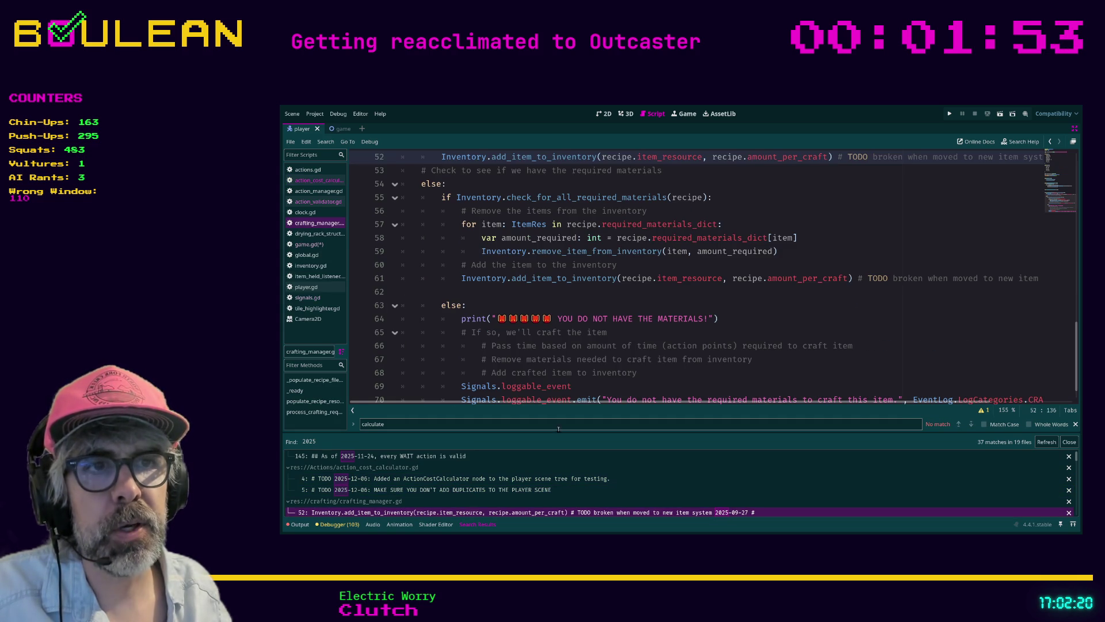
pyautogui.scroll(-1, 675, 318)
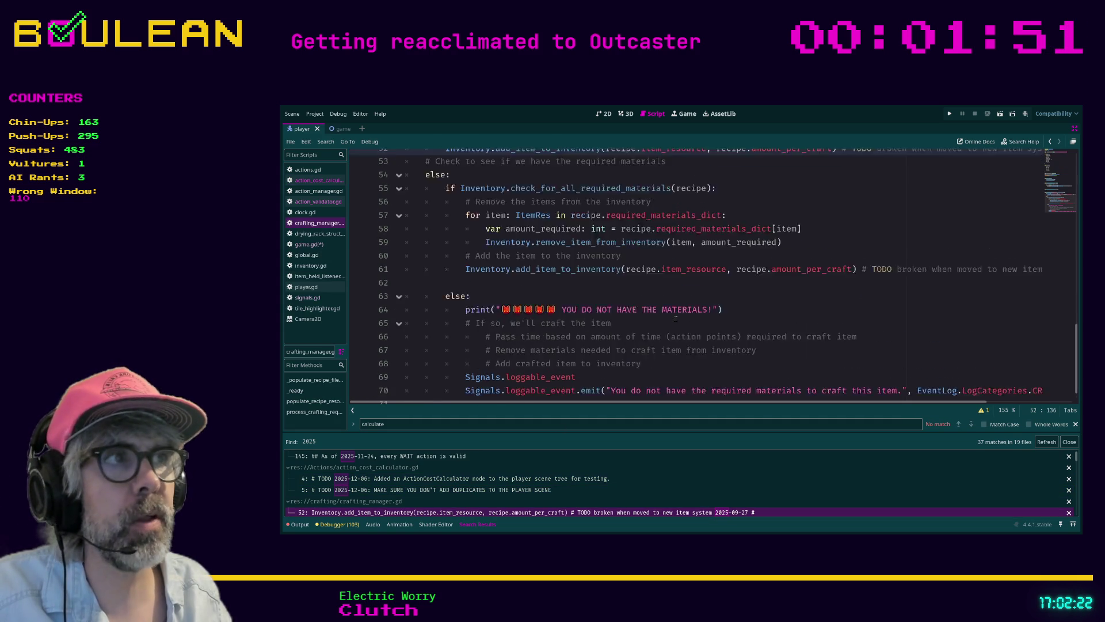
pyautogui.scroll(1, 674, 319)
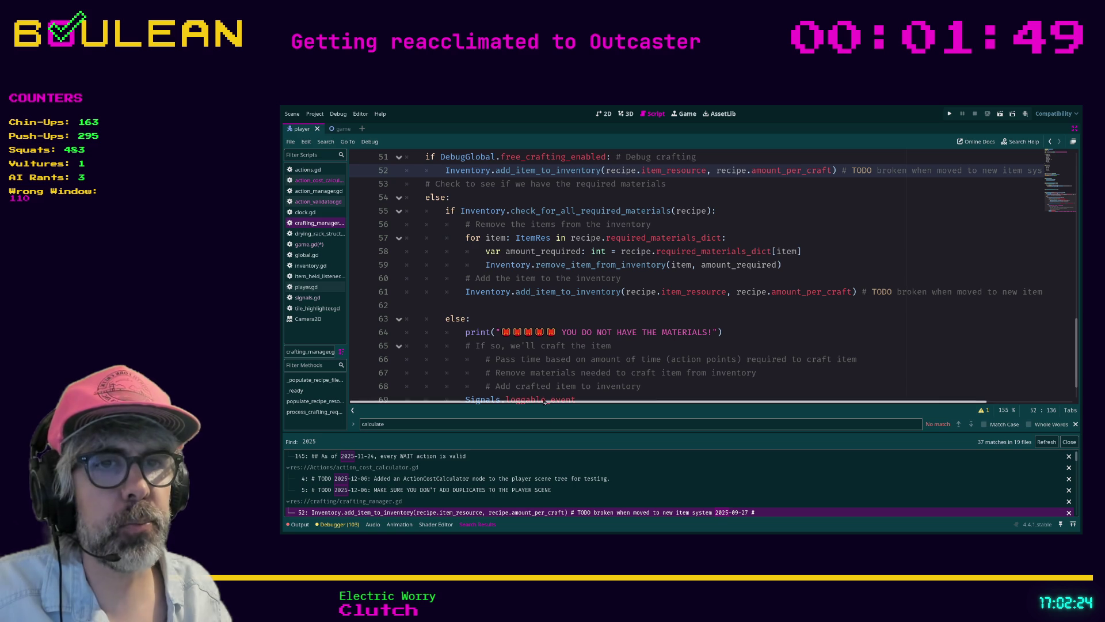
pyautogui.click(539, 424)
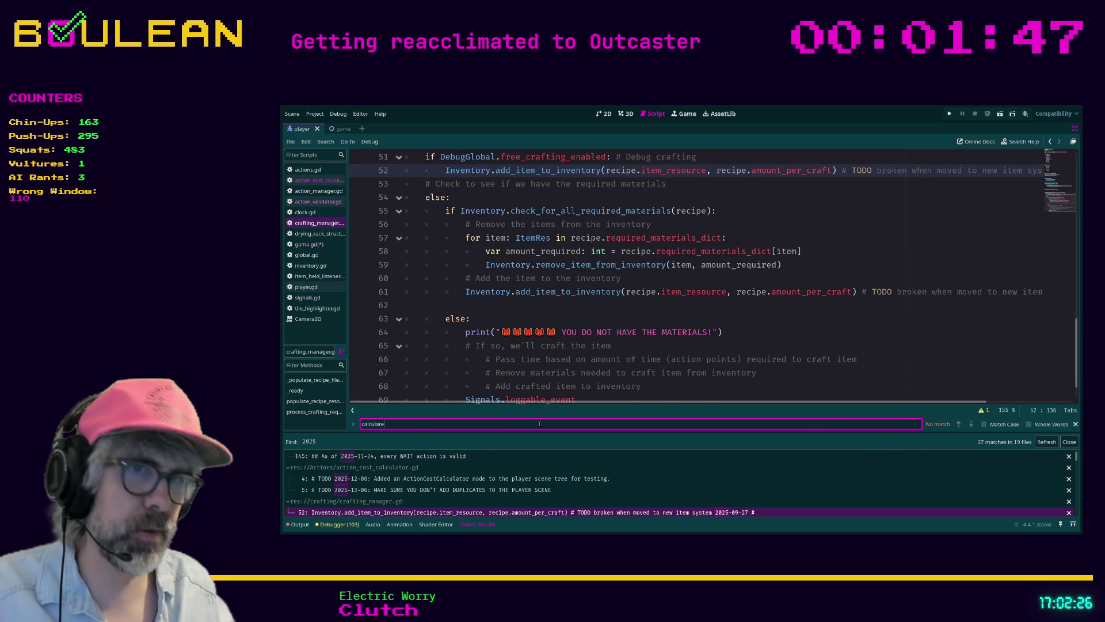
# Step: Exit distraction-free mode, return to game.gd in the game scene and save it
pyautogui.hotkey('ctrl', 'shift', 'F11')
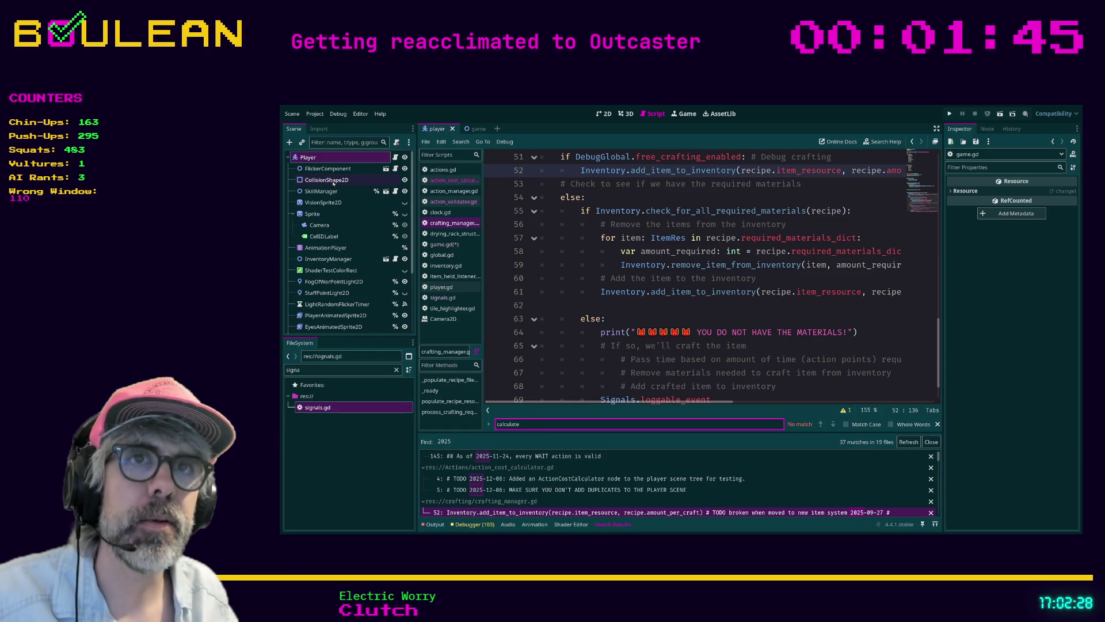
pyautogui.click(478, 129)
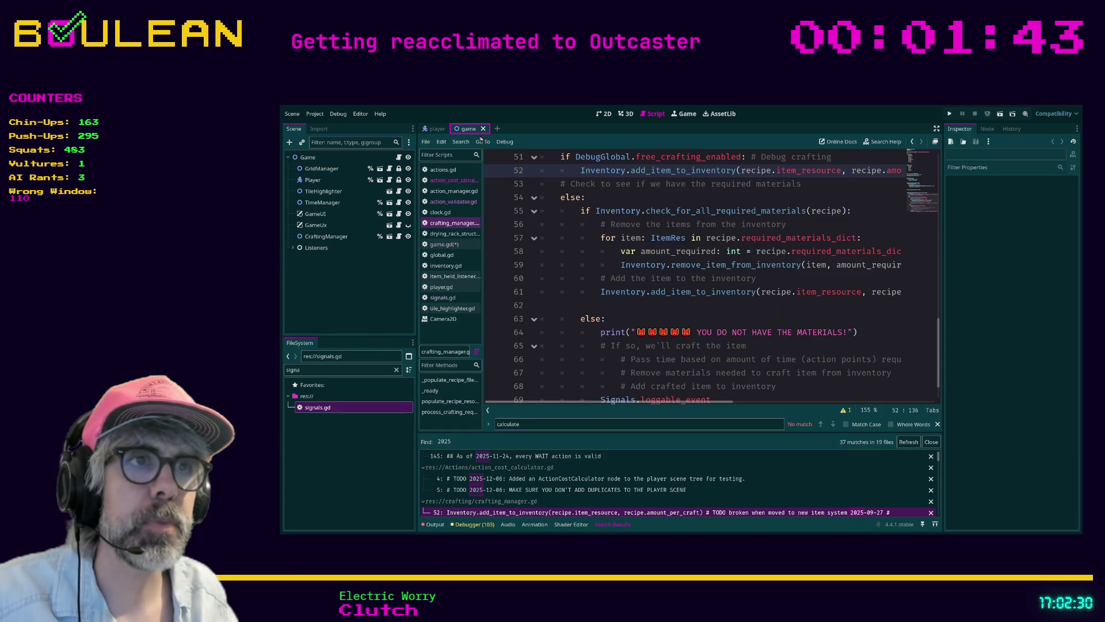
pyautogui.click(634, 307)
pyautogui.scroll(1, 634, 307)
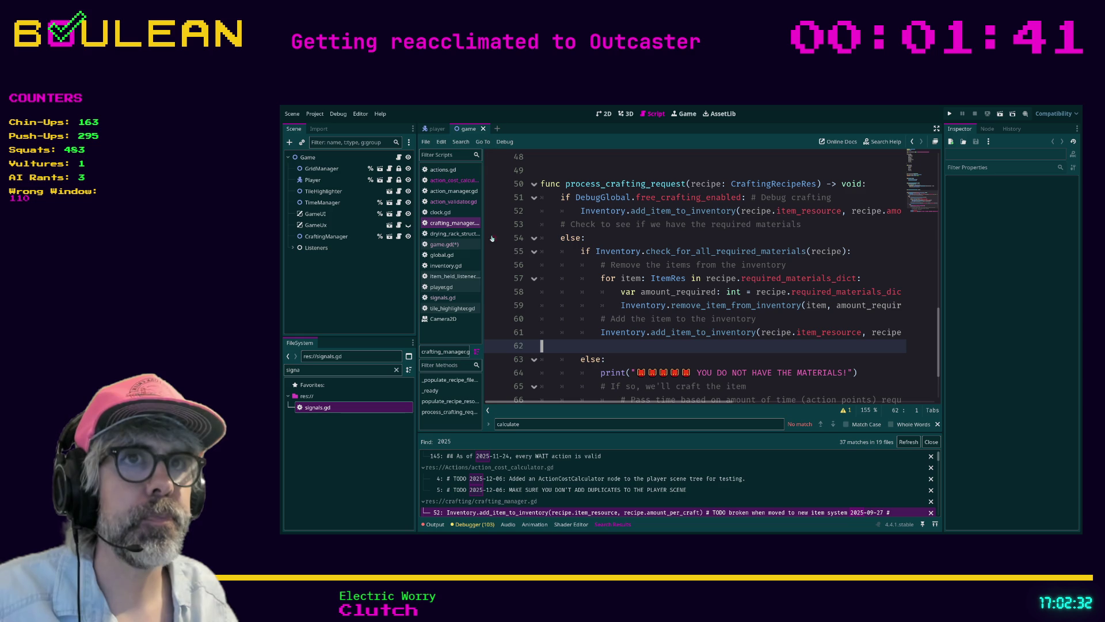
pyautogui.click(443, 244)
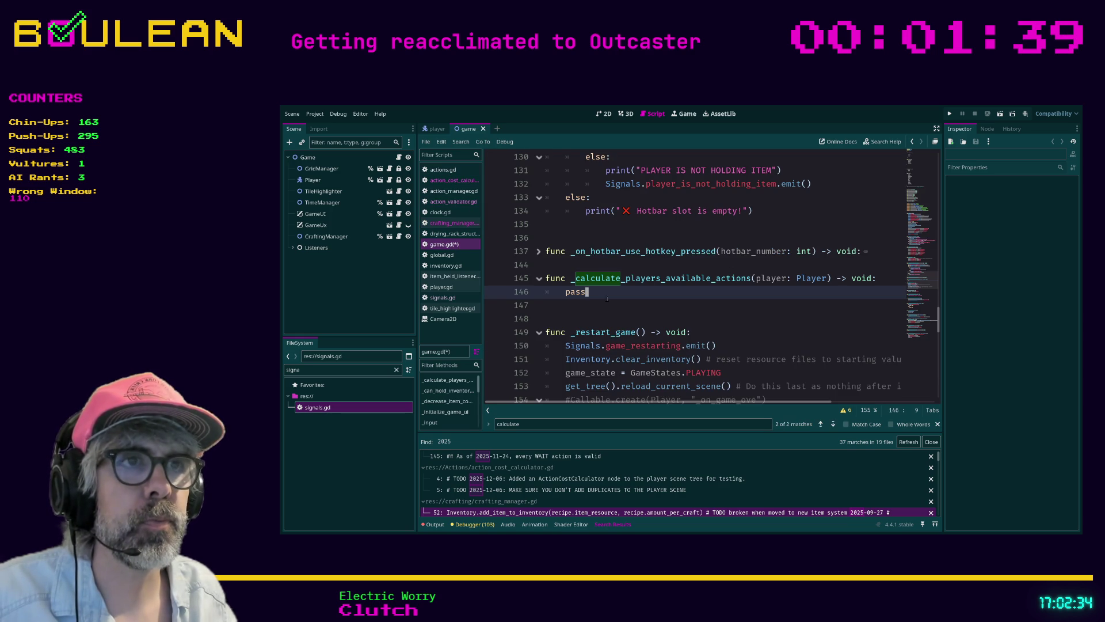
pyautogui.click(629, 307)
pyautogui.hotkey('ctrl', 's')
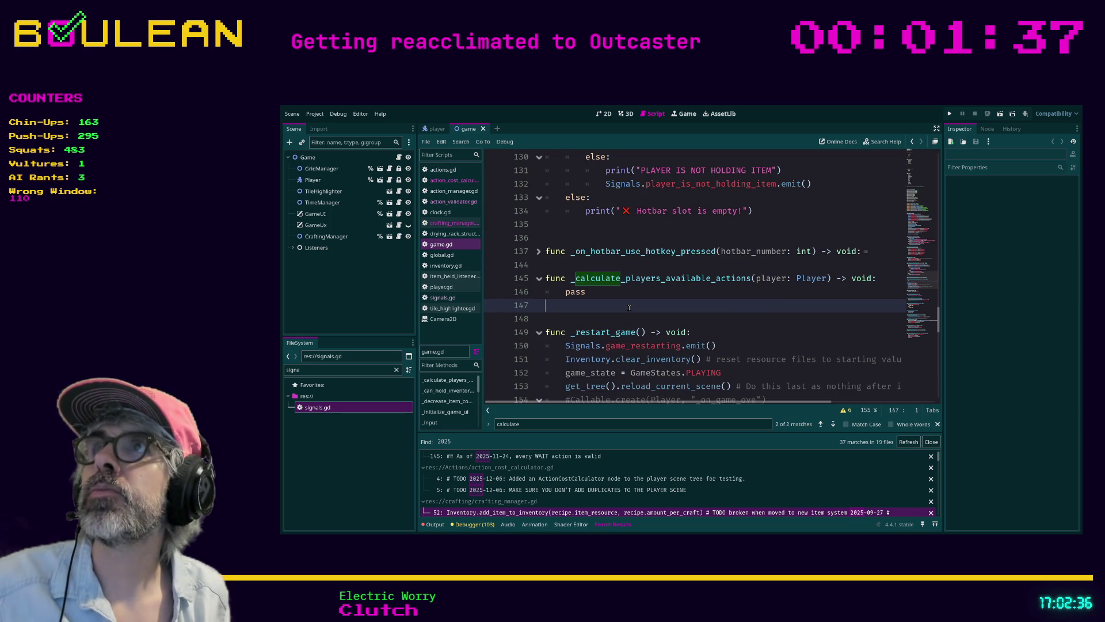
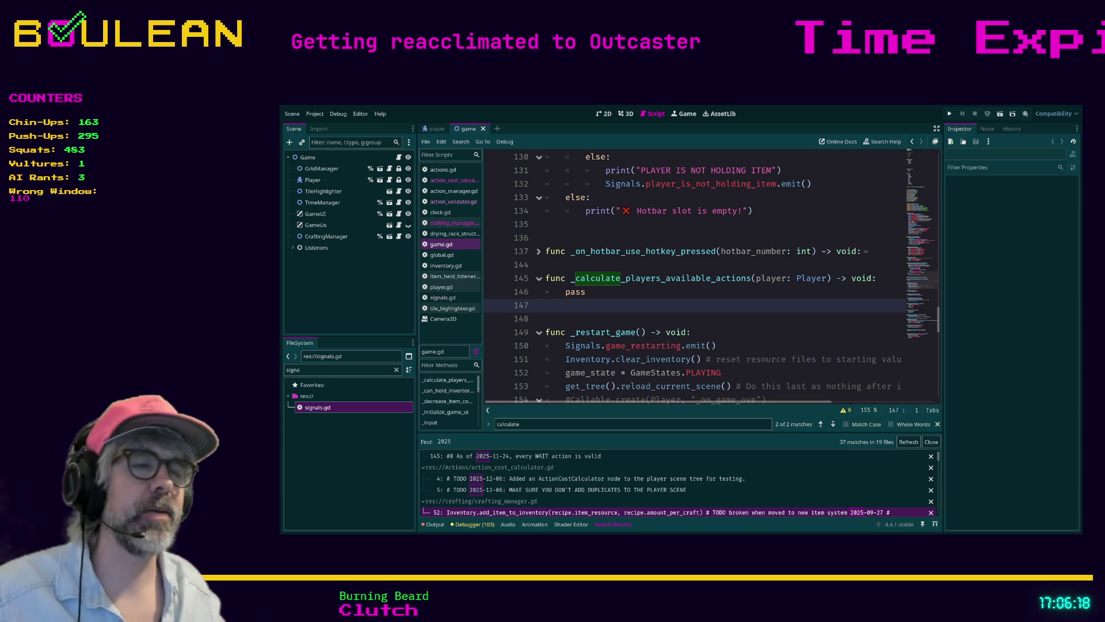
# Step: Select pass in game.gd, then find the tiles.append loop in item_held_listener.gd
pyautogui.click(600, 320)
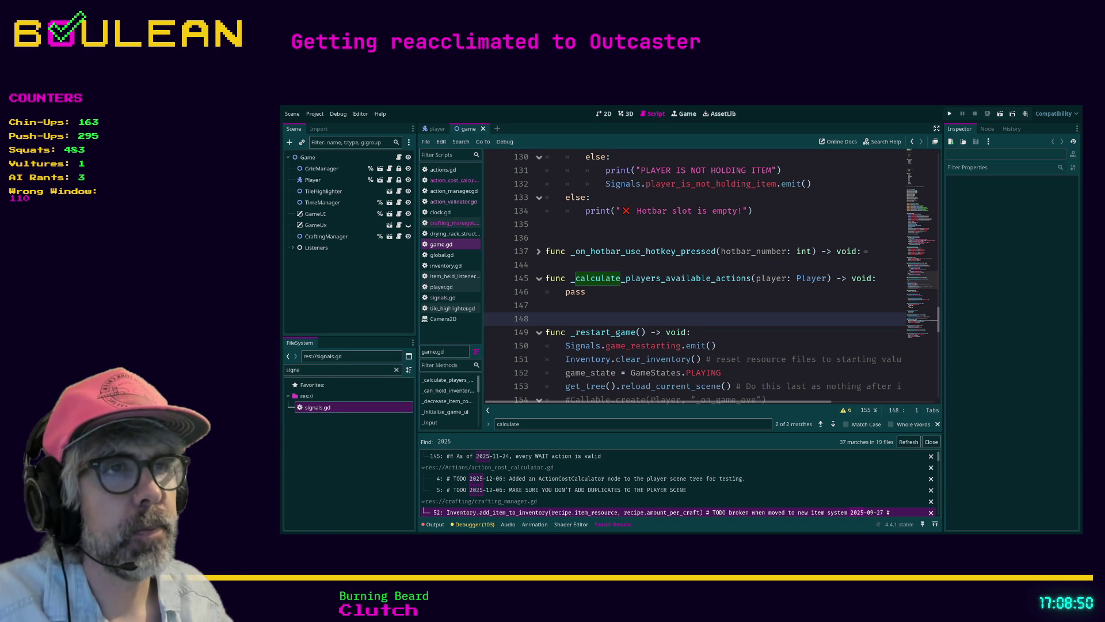
pyautogui.doubleClick(575, 291)
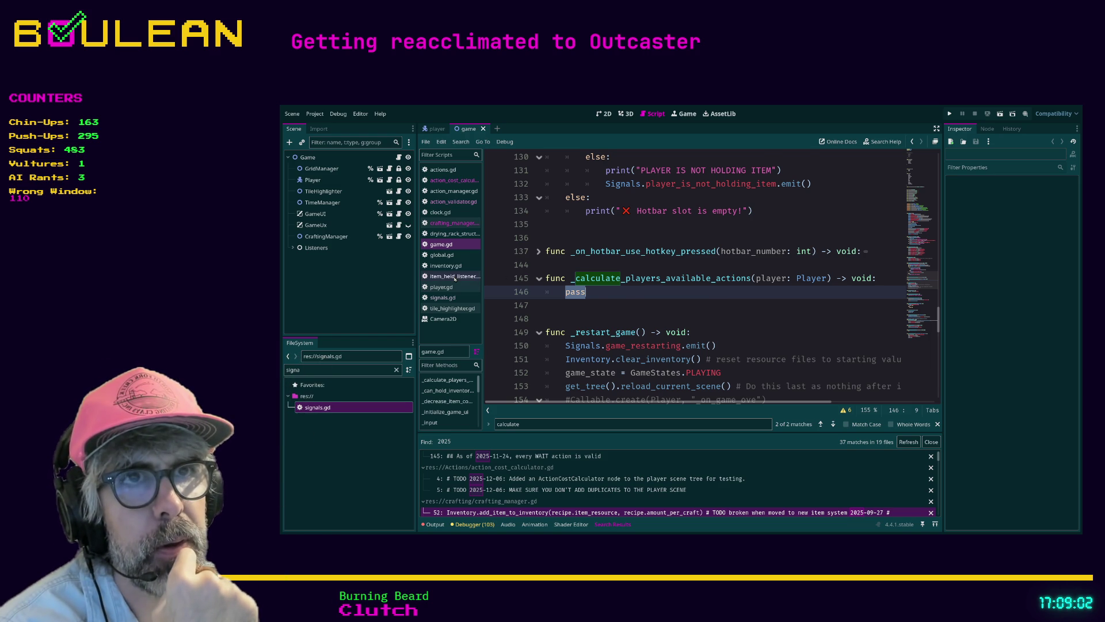
pyautogui.click(455, 277)
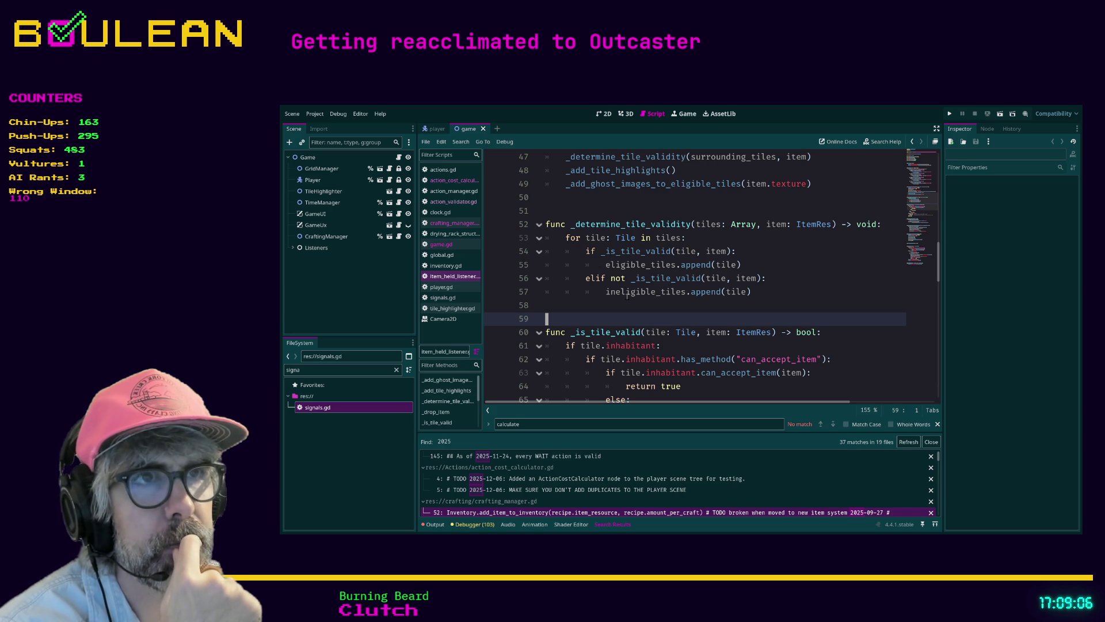
pyautogui.click(735, 238)
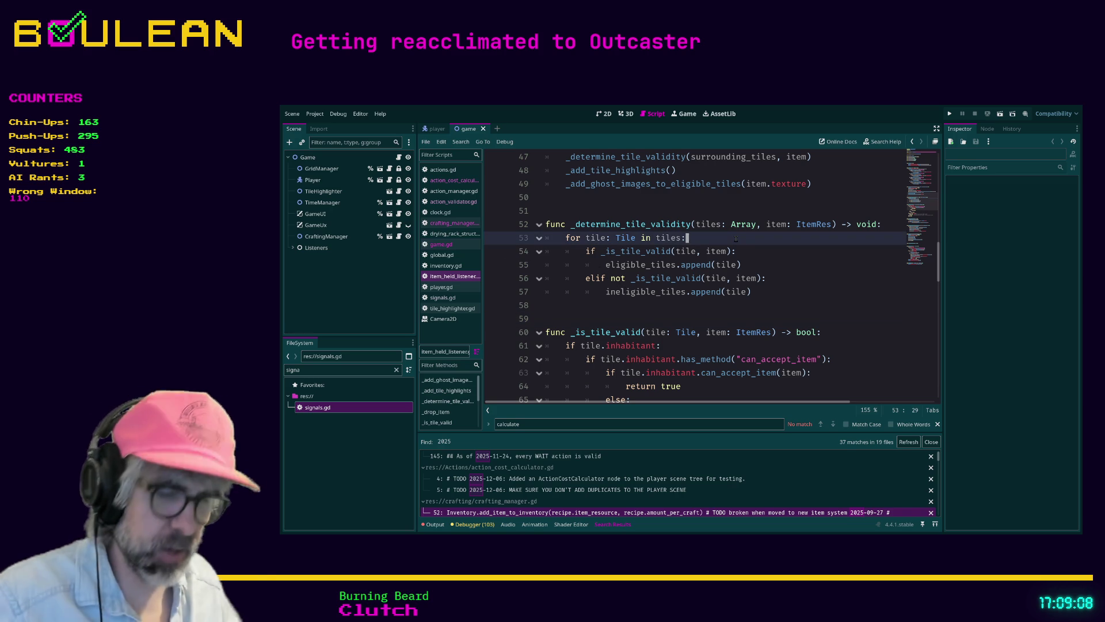
pyautogui.hotkey('ctrl', 'f')
pyautogui.write('tiles')
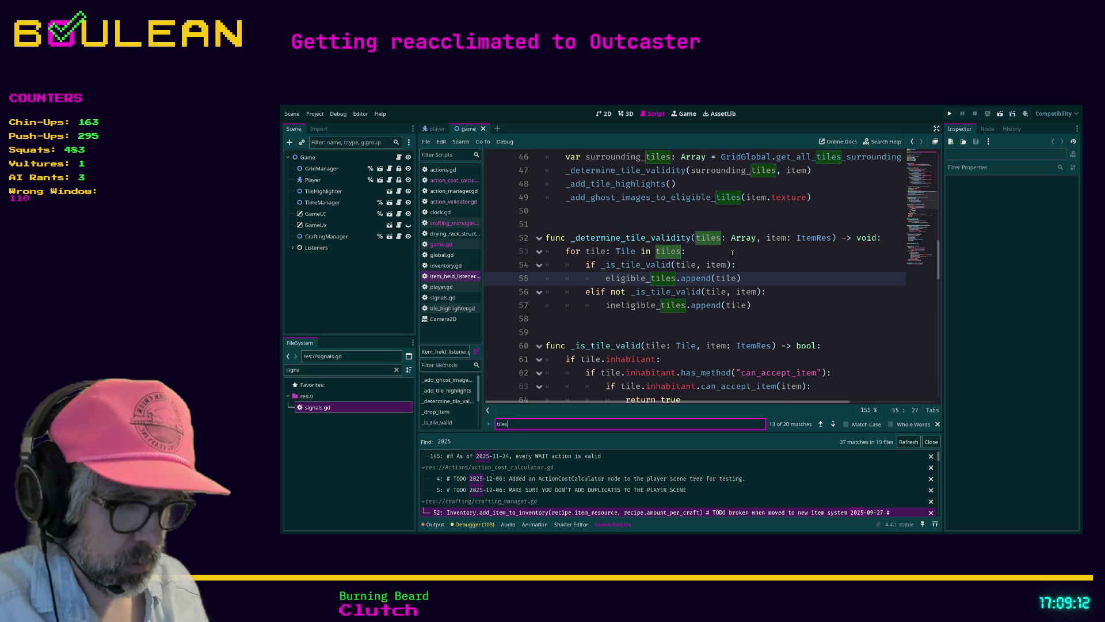
pyautogui.write('.appen')
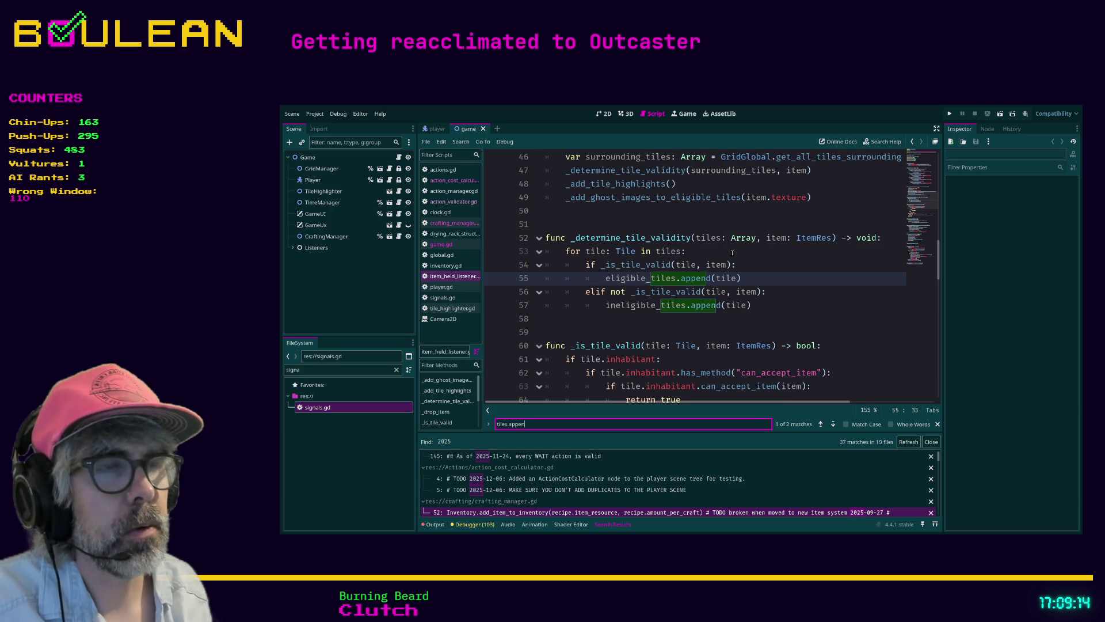
pyautogui.write('d')
pyautogui.press('Return')
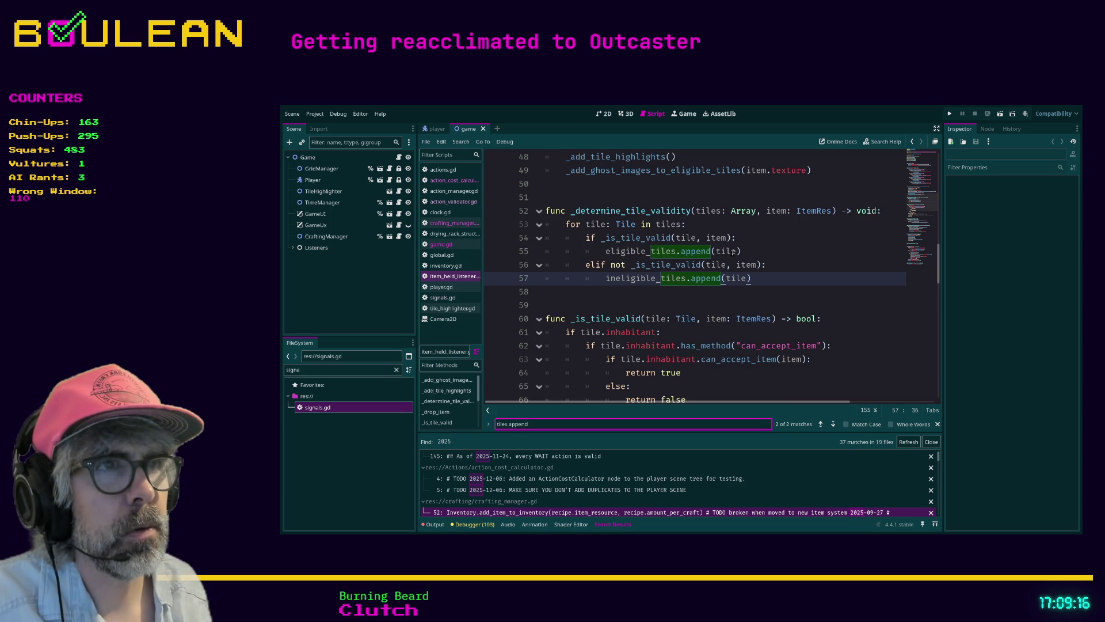
pyautogui.press('Return')
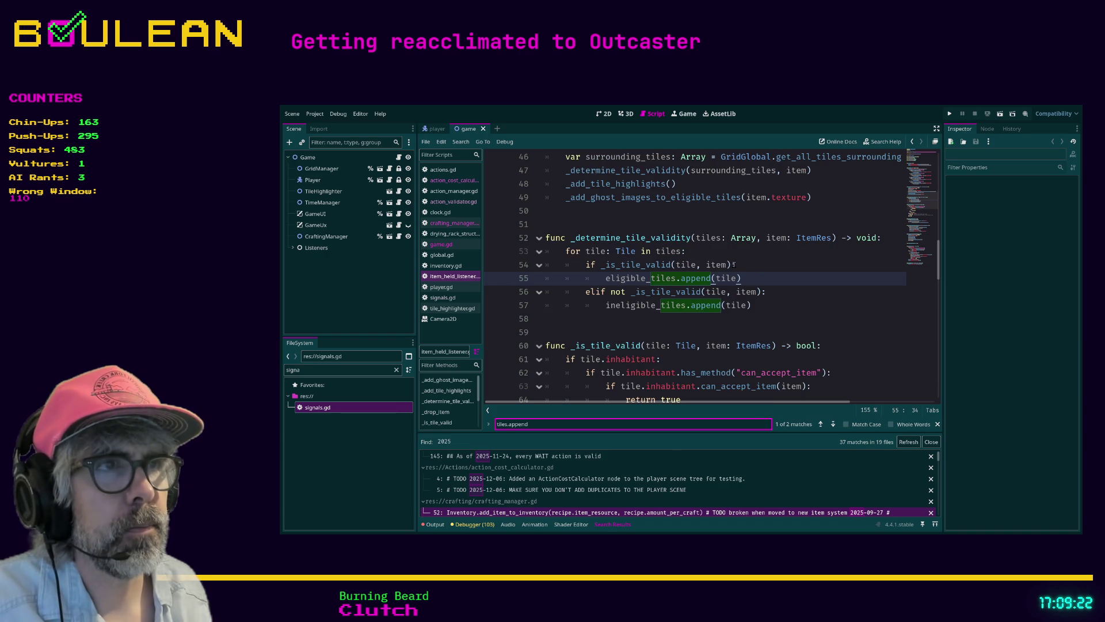
pyautogui.click(699, 253)
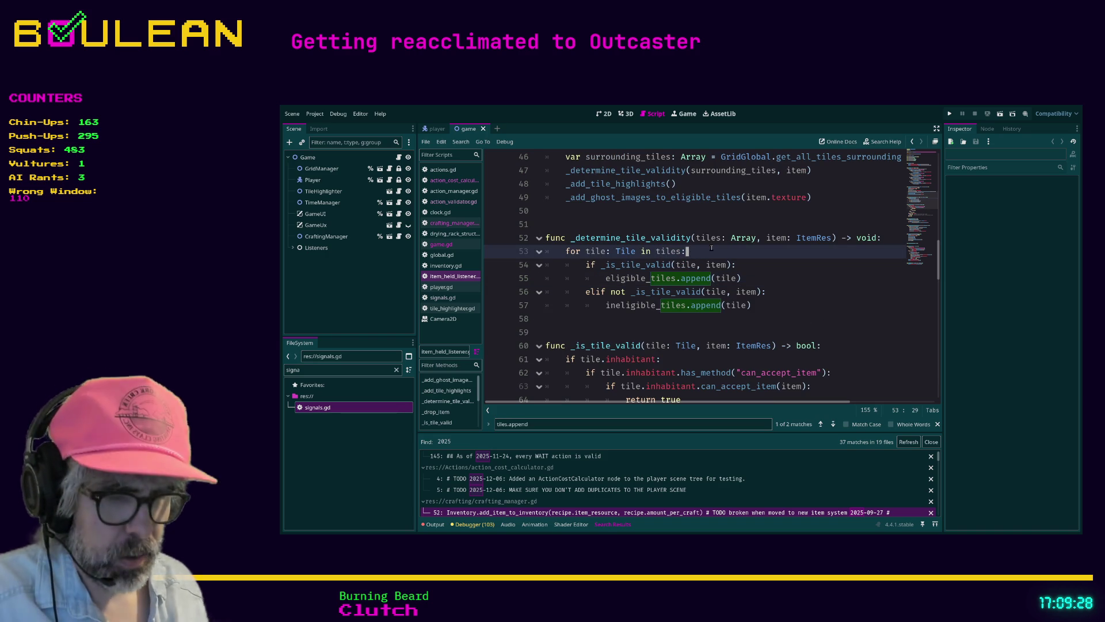
# Step: Locate the determine_ call and select the whole surrounding_tiles line in item_held_listener.gd
pyautogui.hotkey('ctrl', 'f')
pyautogui.write('determine_')
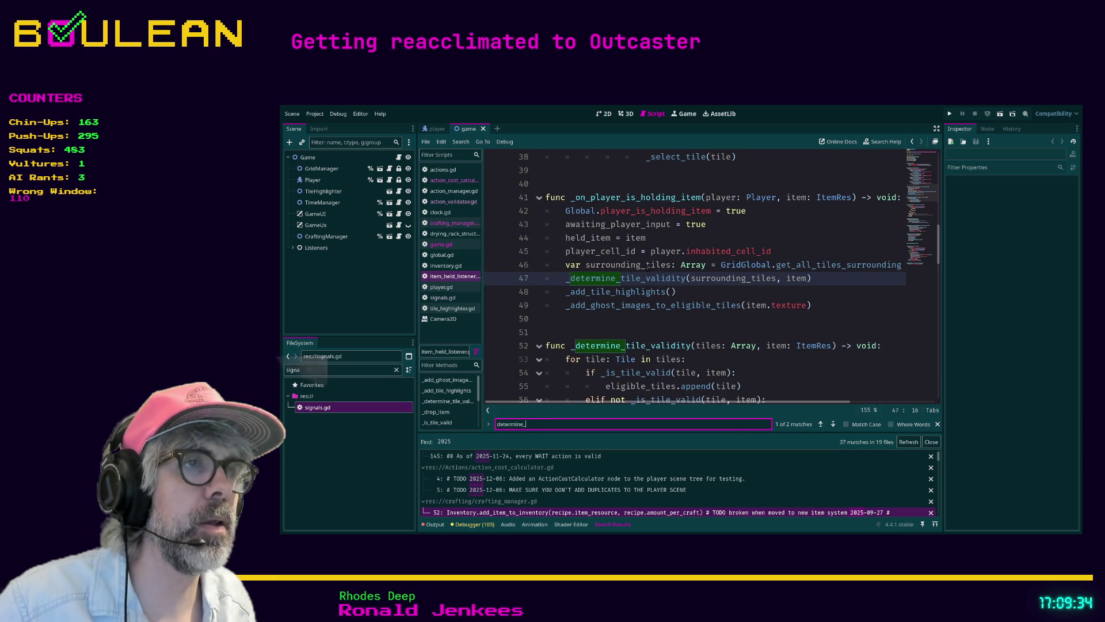
pyautogui.moveTo(717, 405); pyautogui.dragTo(806, 411)
pyautogui.hscroll(-5, 694, 269)
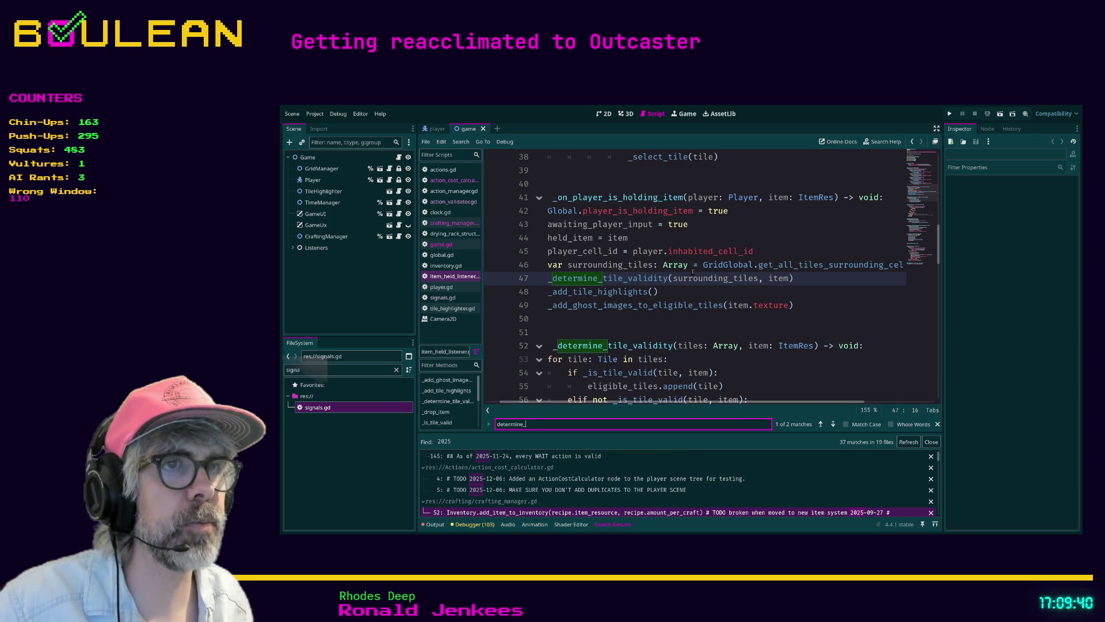
pyautogui.click(548, 265)
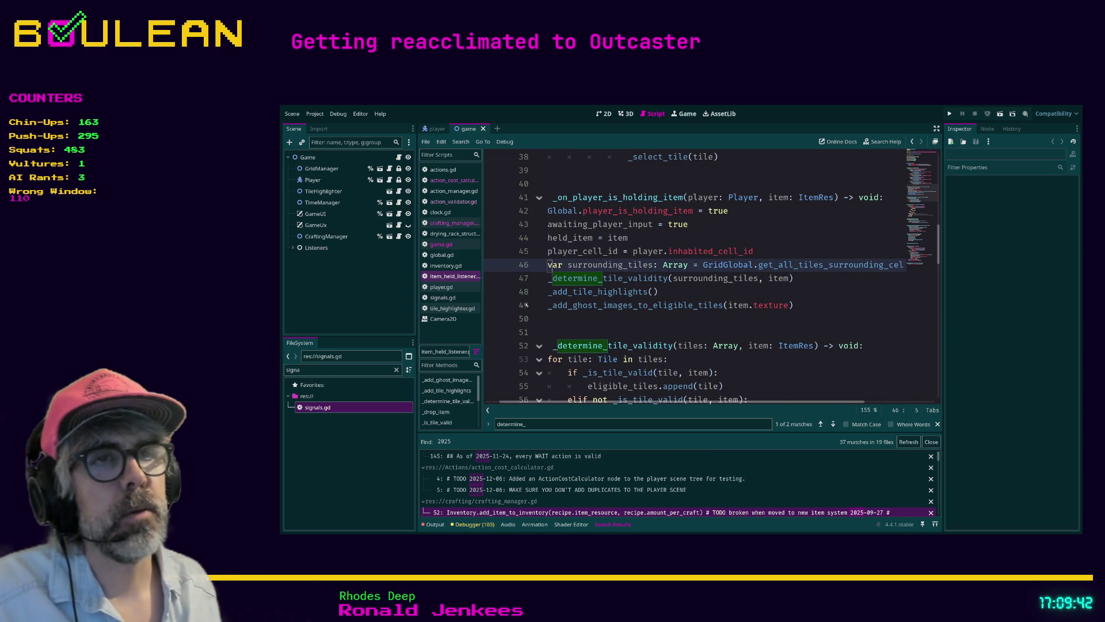
pyautogui.hotkey('shift', 'End')
pyautogui.hotkey('ctrl', 'c')
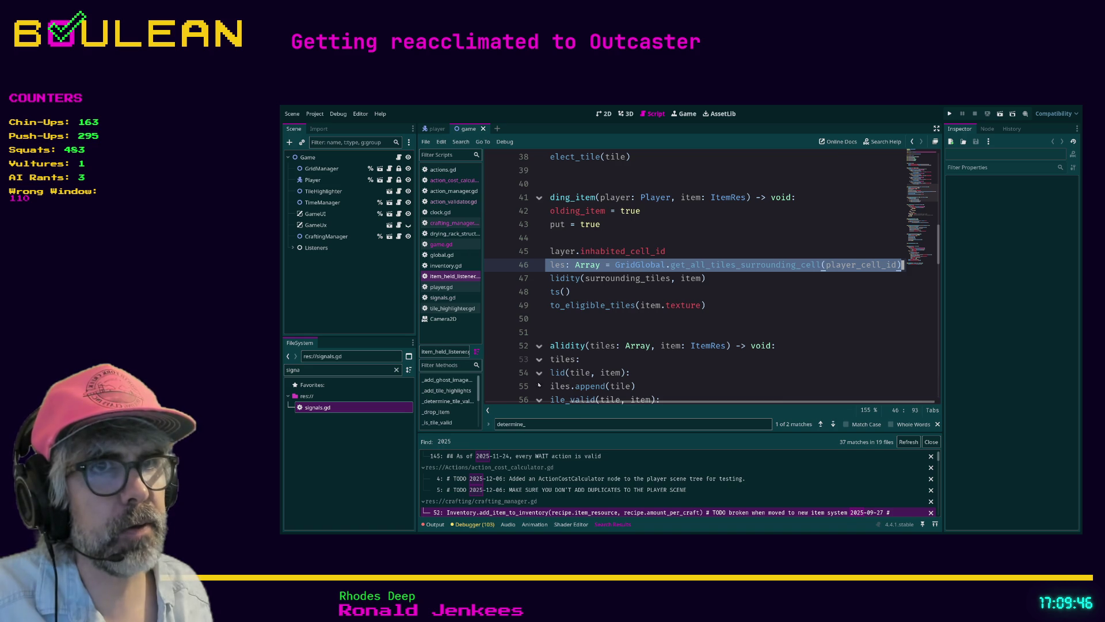
# Step: In game.gd, replace pass with the copied surrounding_tiles = GridGlobal.get_all_tiles_surrounding… line
pyautogui.click(438, 244)
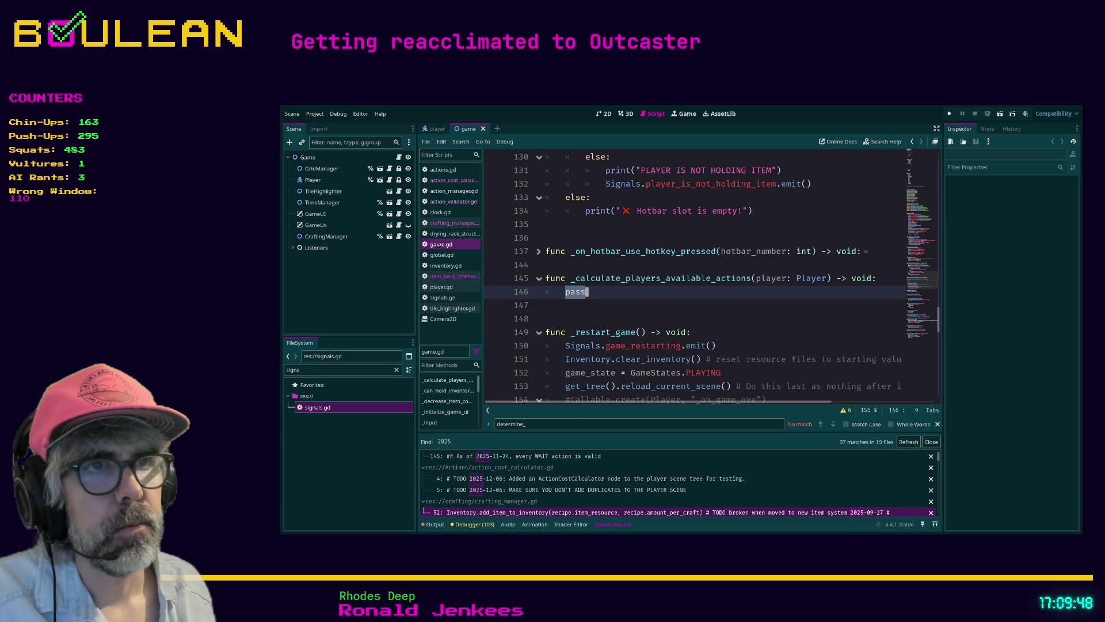
pyautogui.click(600, 291)
pyautogui.hotkey('shift', 'Home')
pyautogui.hotkey('ctrl', 'v')
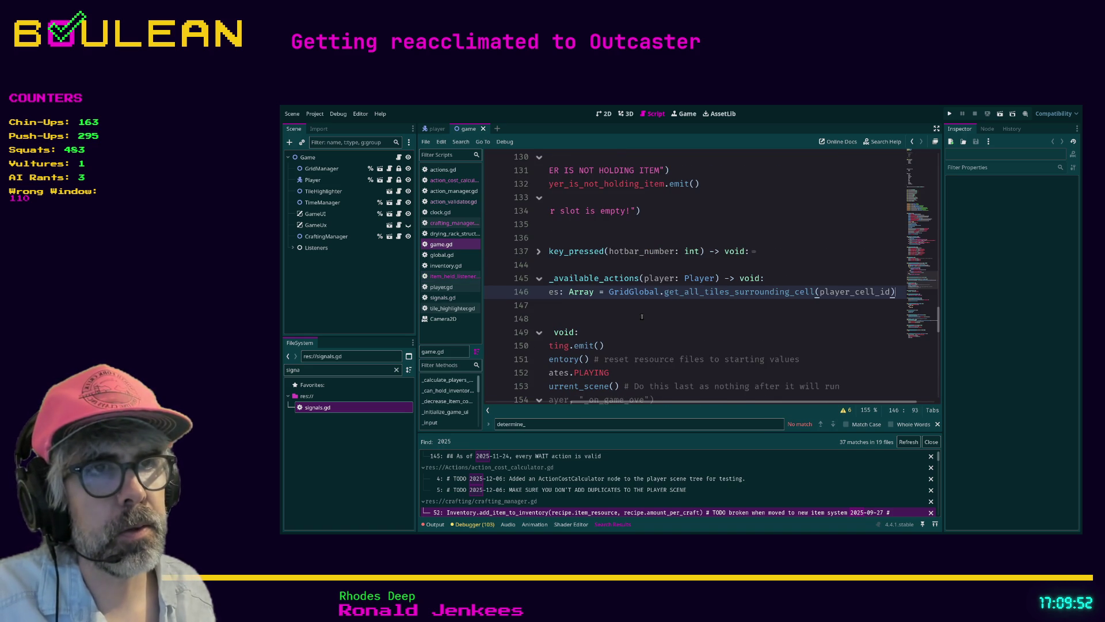
pyautogui.press('Home')
pyautogui.press('Home')
pyautogui.press('Home')
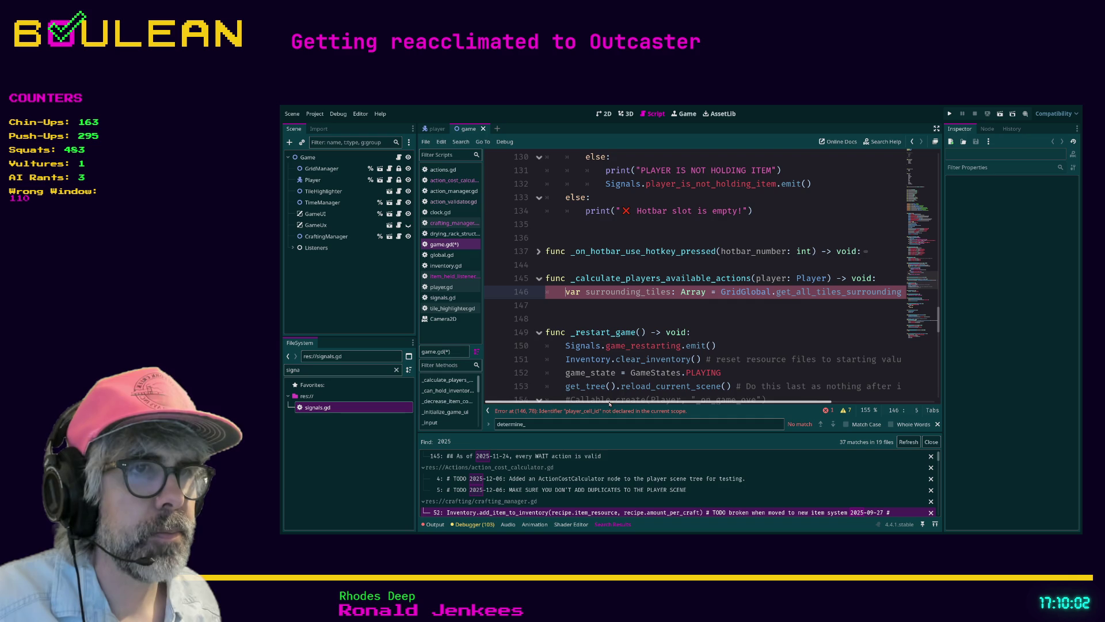
# Step: Change player_cell_id to player.inhabited_cell_id in the pasted line using autocomplete
pyautogui.moveTo(609, 402)
pyautogui.mouseDown()
pyautogui.moveTo(717, 400)
pyautogui.moveTo(705, 401)
pyautogui.mouseUp()
pyautogui.doubleClick(845, 292)
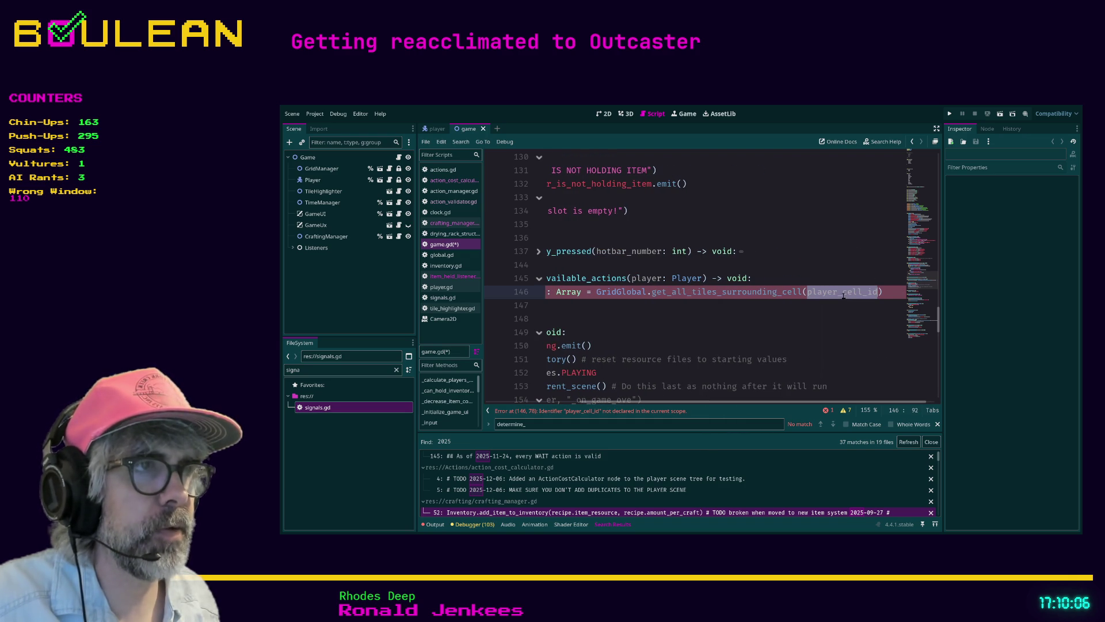
pyautogui.write('player.')
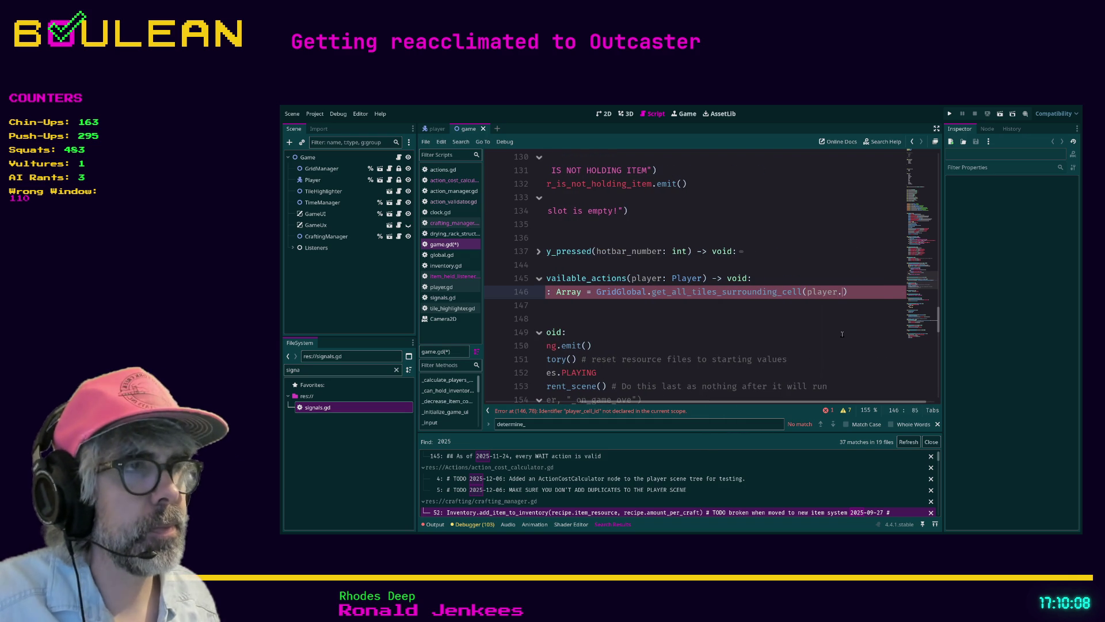
pyautogui.write('ce')
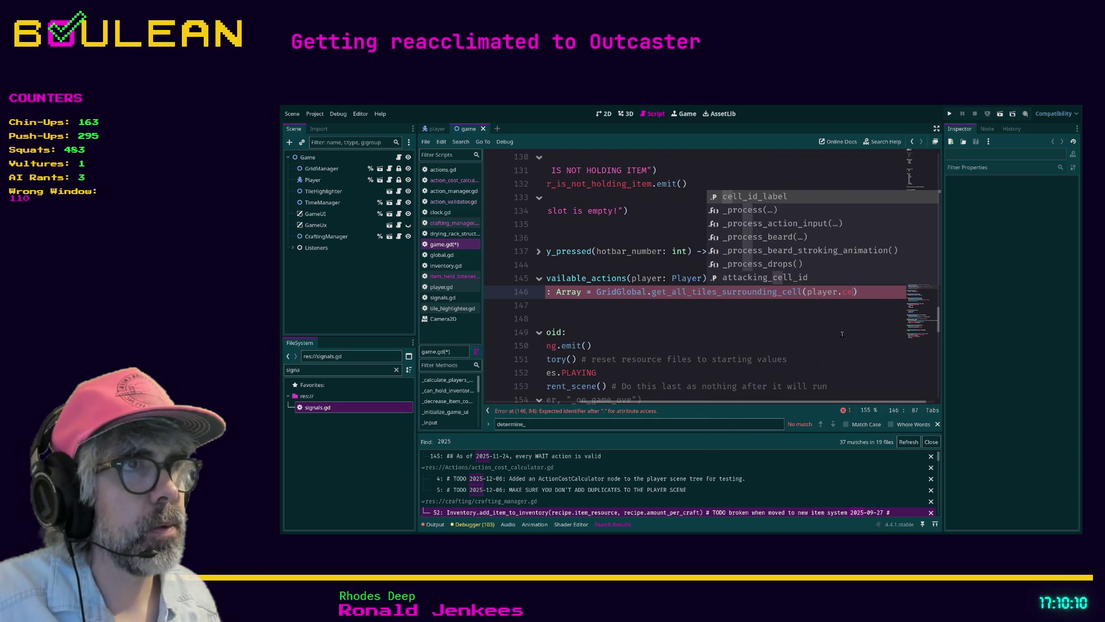
pyautogui.press('BackSpace')
pyautogui.press('BackSpace')
pyautogui.write('id')
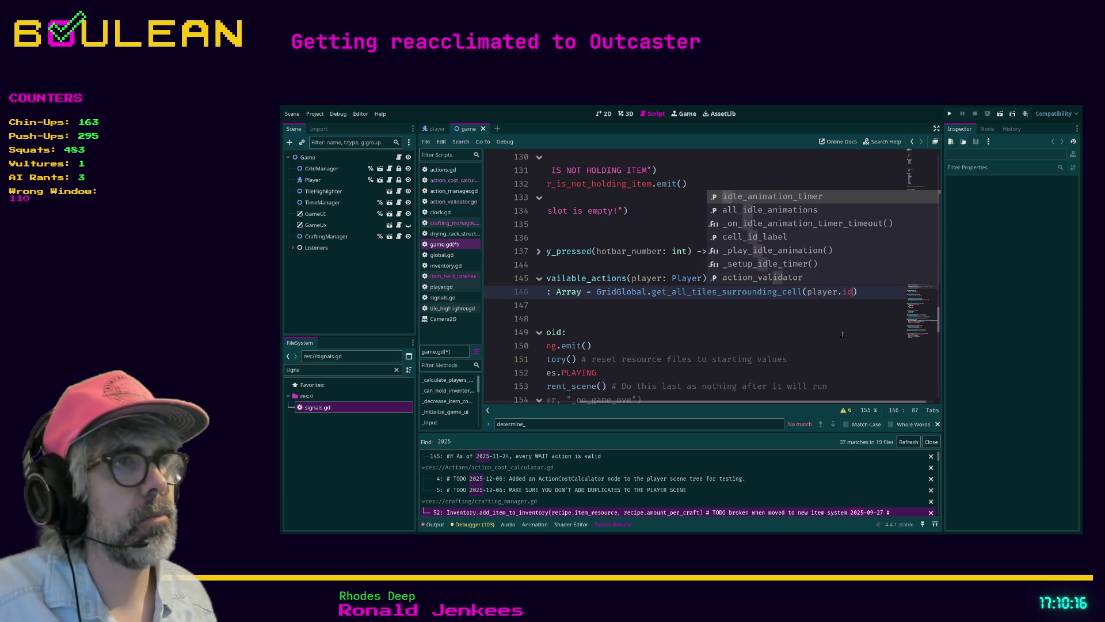
pyautogui.press('Down')
pyautogui.press('Down')
pyautogui.press('Down')
pyautogui.press('BackSpace')
pyautogui.write('n')
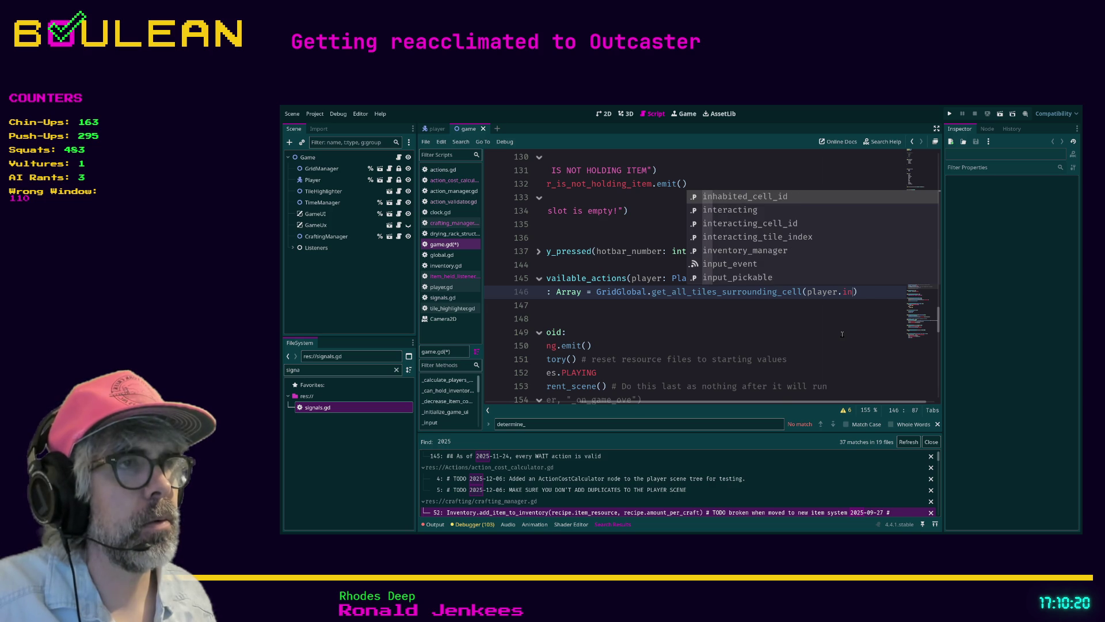
pyautogui.press('Return')
pyautogui.moveTo(806, 401); pyautogui.dragTo(676, 410)
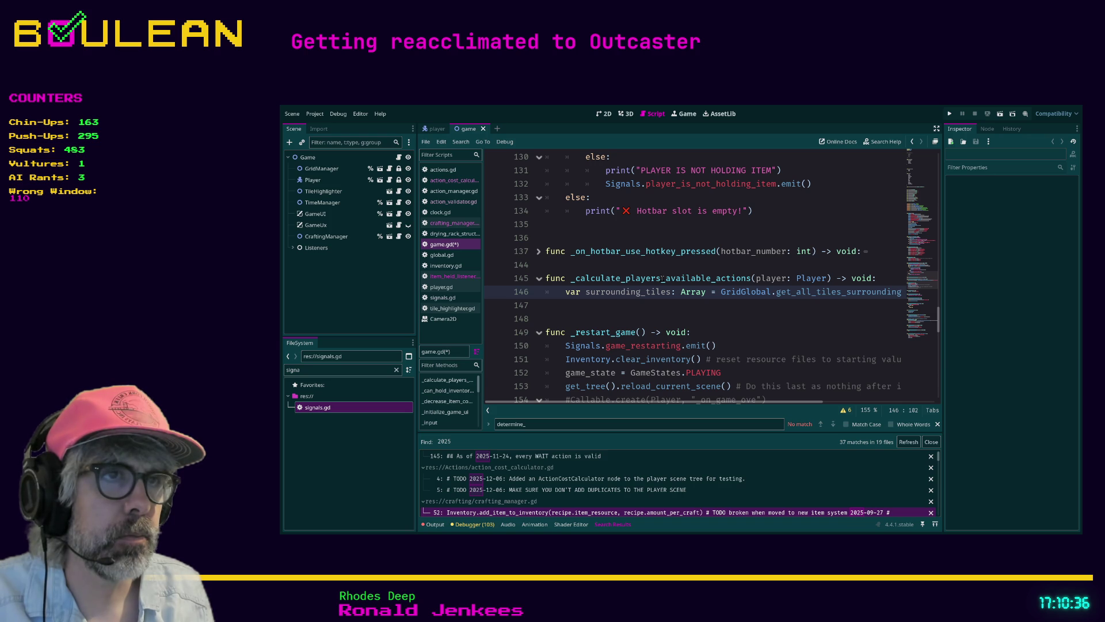
pyautogui.click(695, 303)
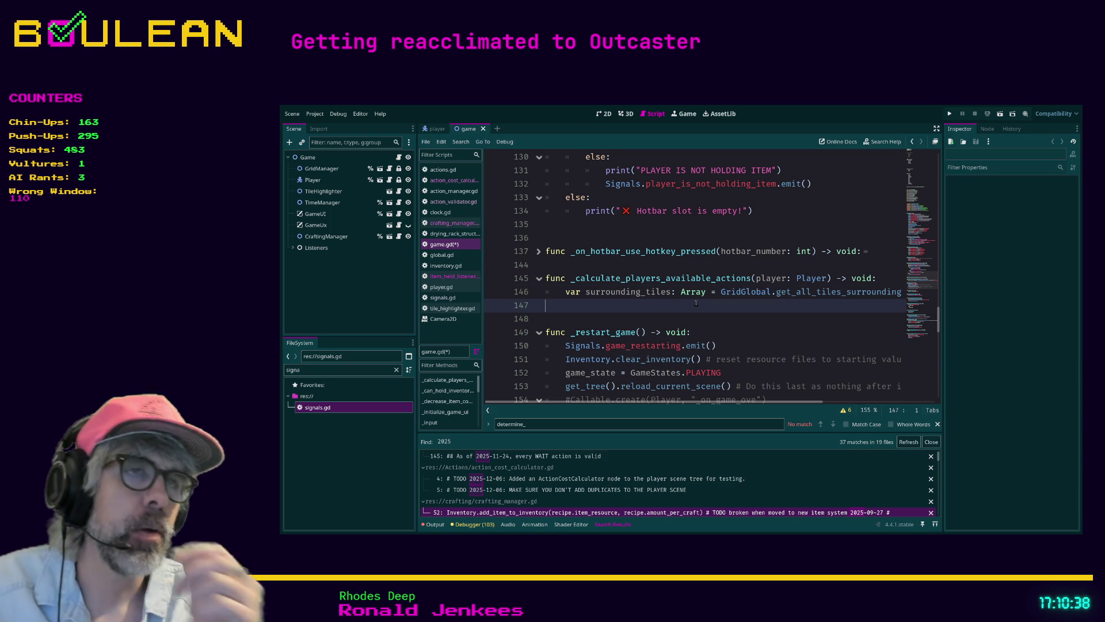
# Step: Below the lookup, write '# Loop through each tile and determine if the following are allowed or not'
pyautogui.hotkey('ctrl', 'z')
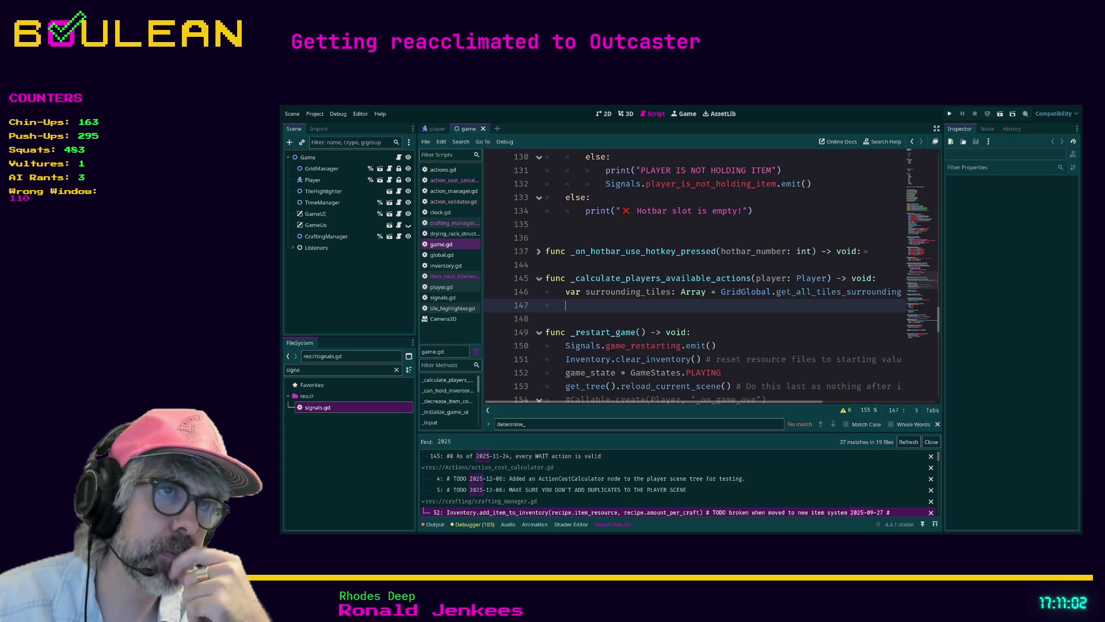
pyautogui.write('# ')
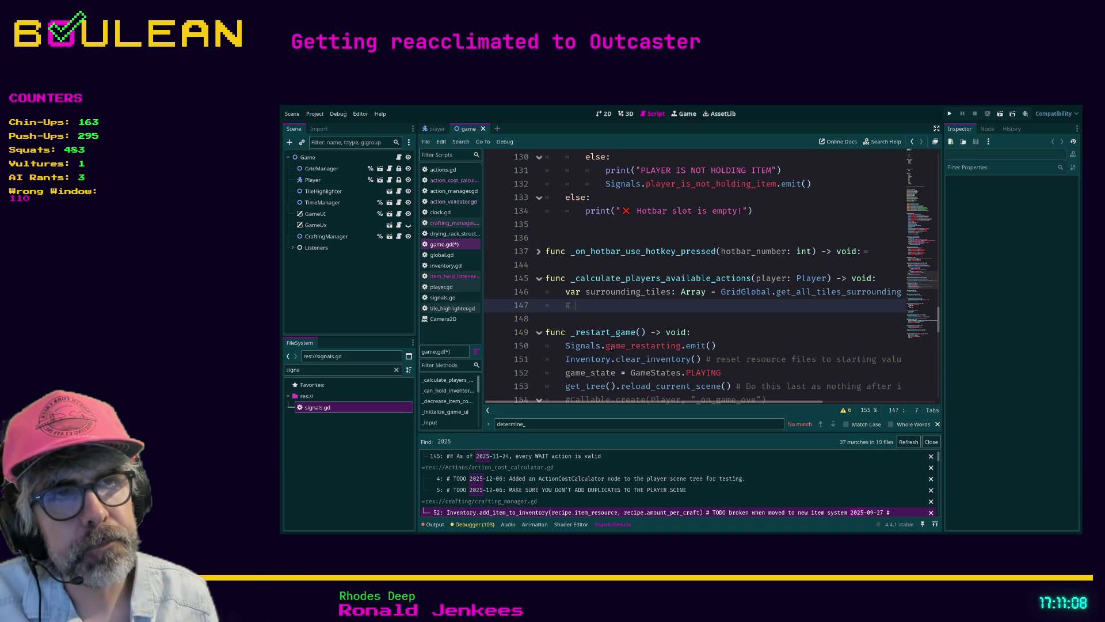
pyautogui.write('Go through')
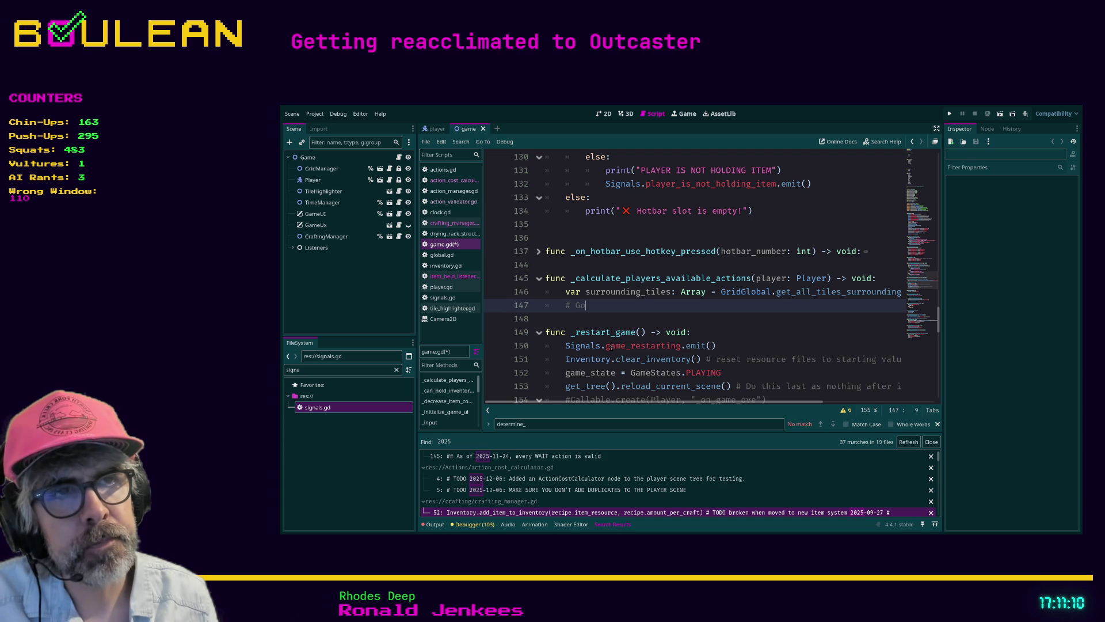
pyautogui.press('BackSpace')
pyautogui.press('BackSpace')
pyautogui.press('BackSpace')
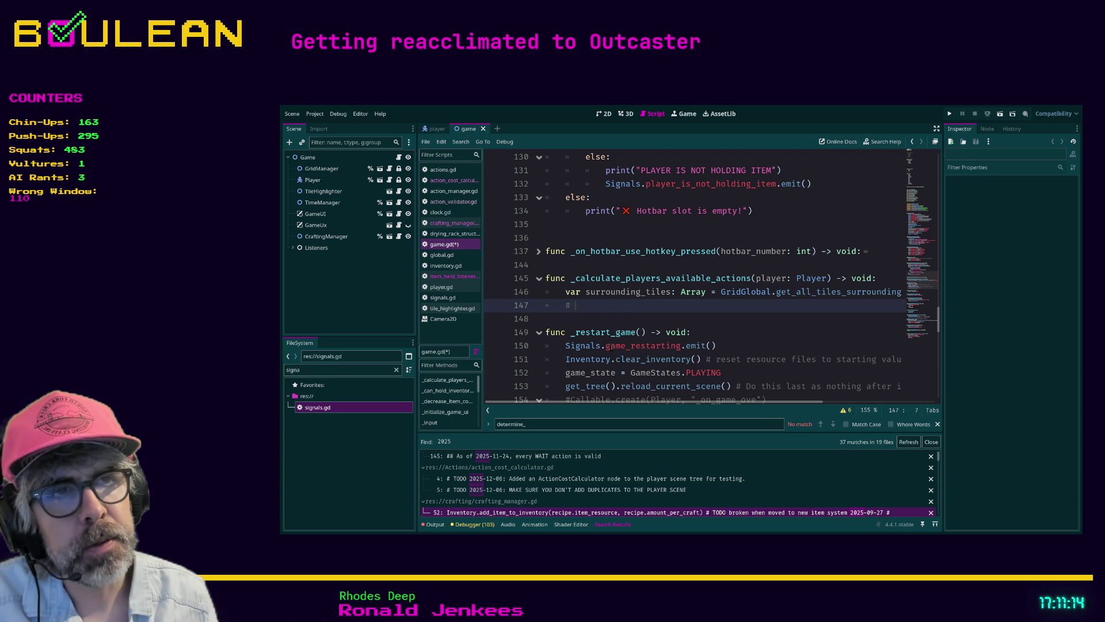
pyautogui.write('Loop thro')
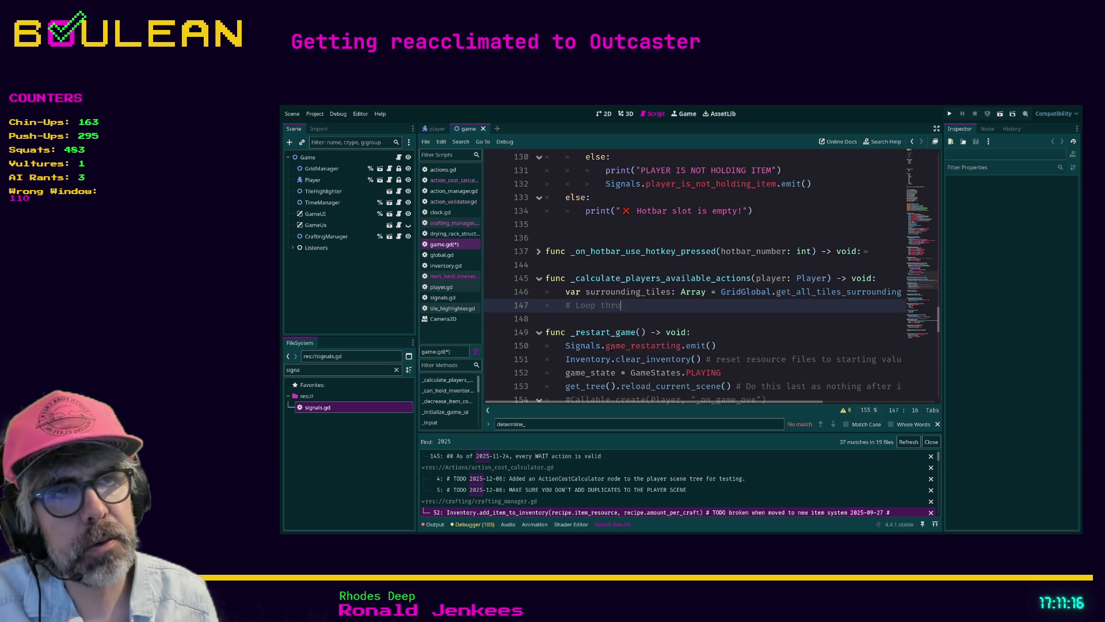
pyautogui.write('ugh each tile and ')
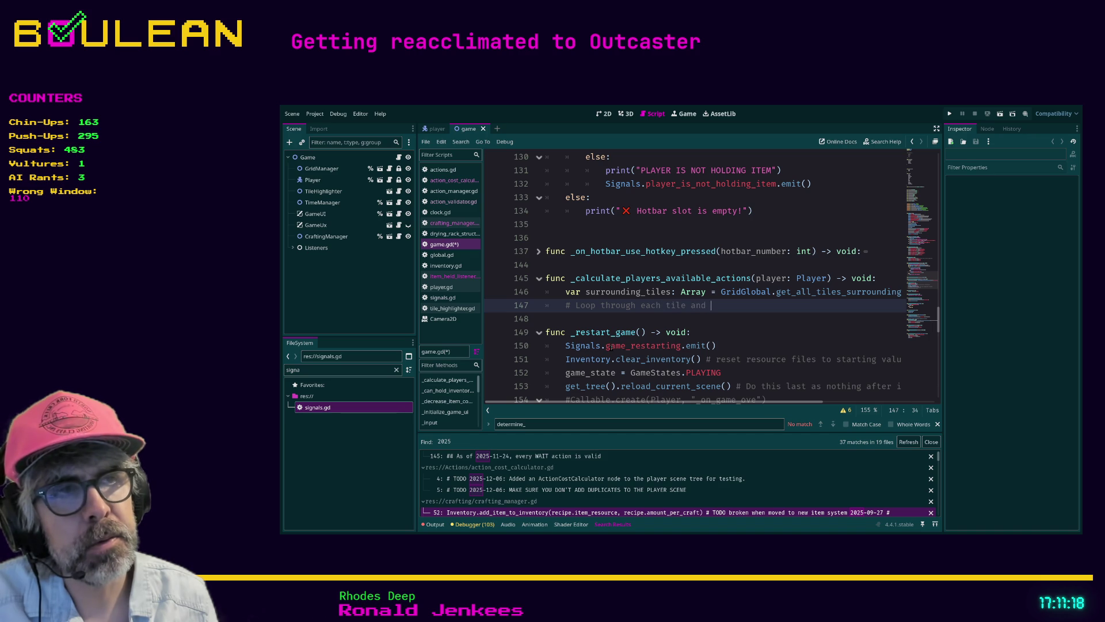
pyautogui.write('determin')
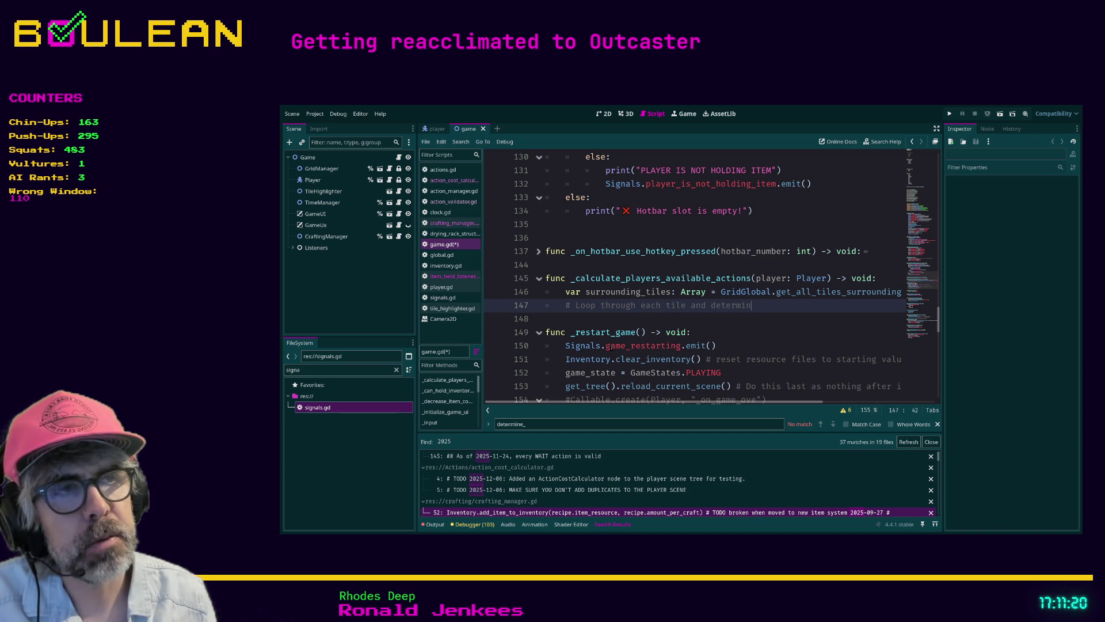
pyautogui.write('e ')
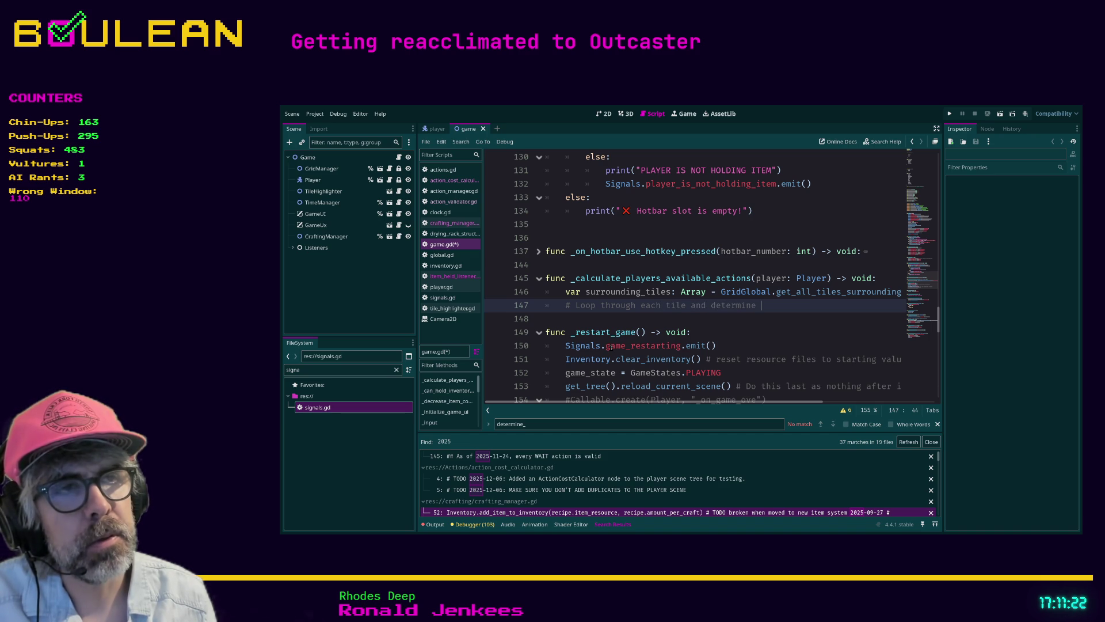
pyautogui.write('if the following are')
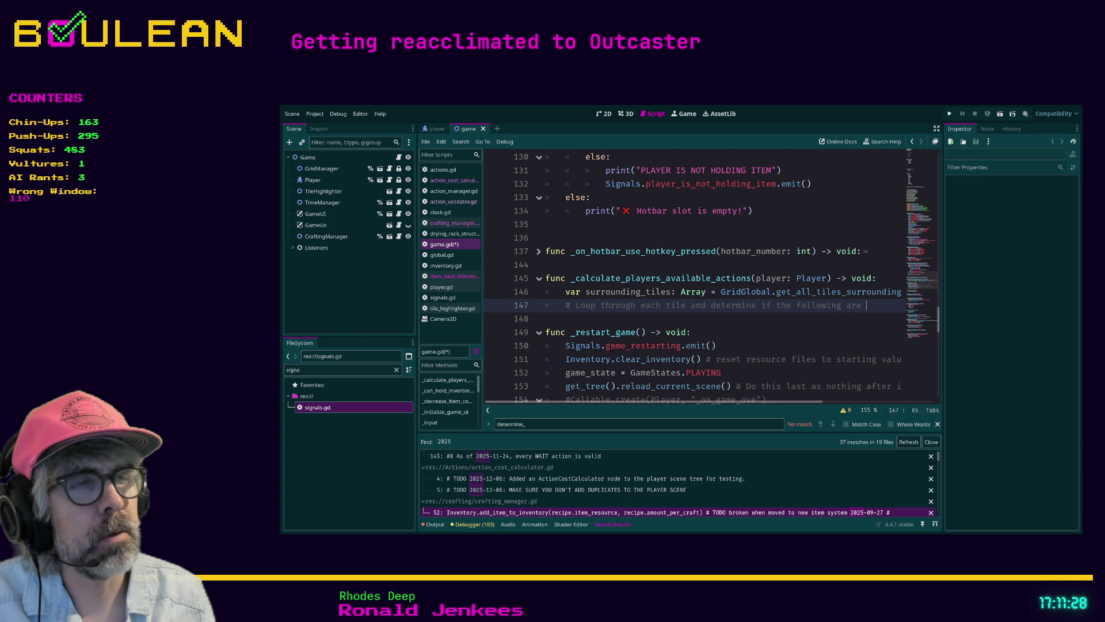
pyautogui.write('allowed or not')
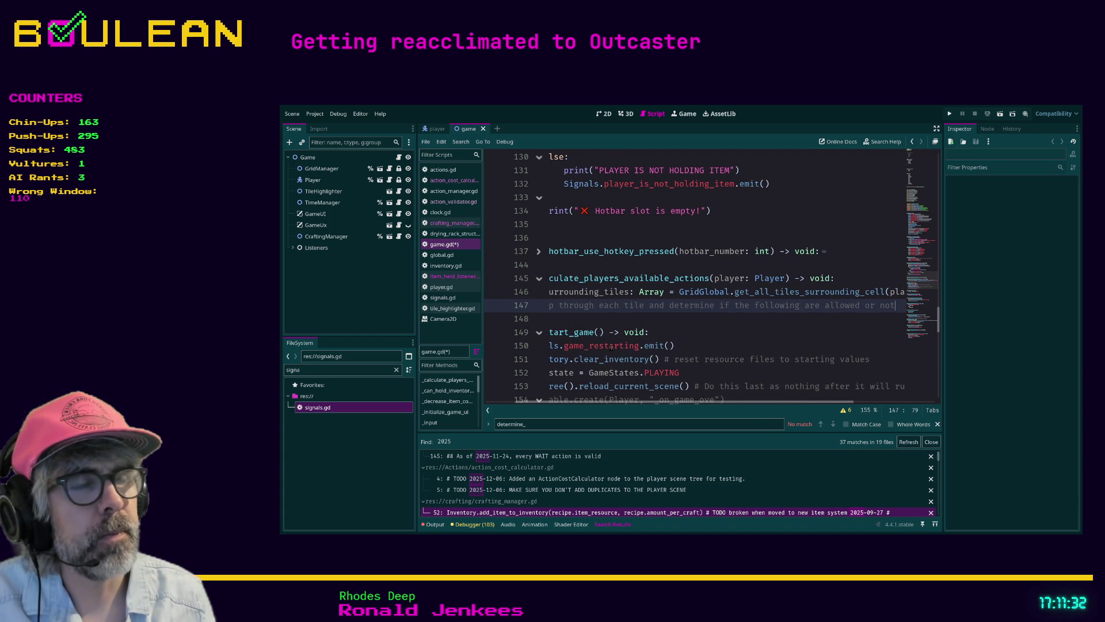
pyautogui.press('Return')
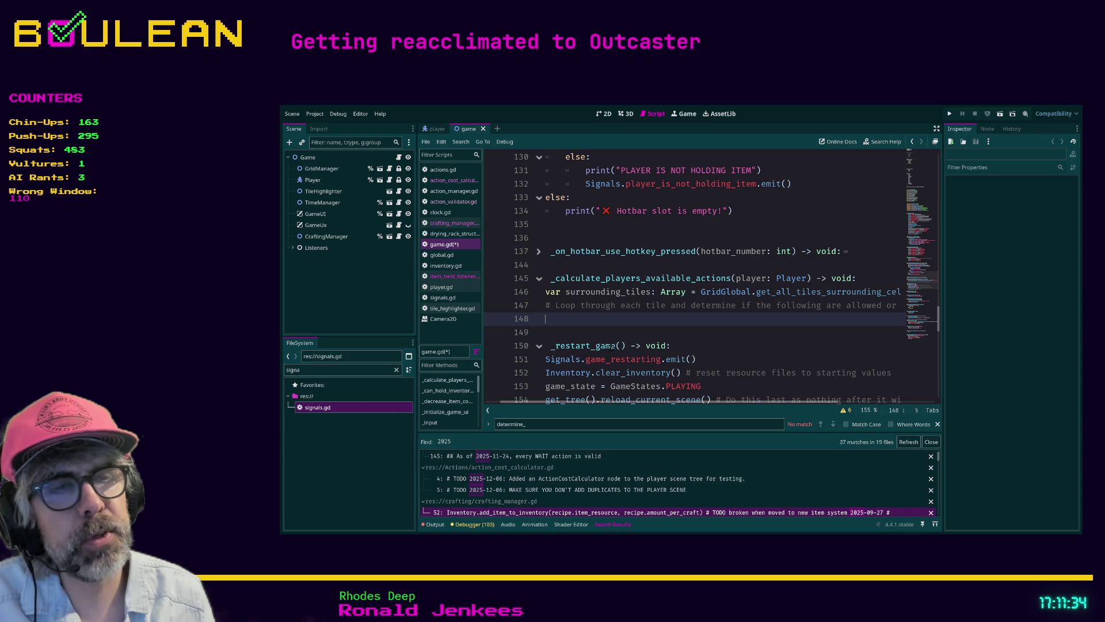
# Step: Add commented bullets '- Traversable', '- Investigatable', '- Interactable' and '- Attackable' on separate lines
pyautogui.write('#   - T')
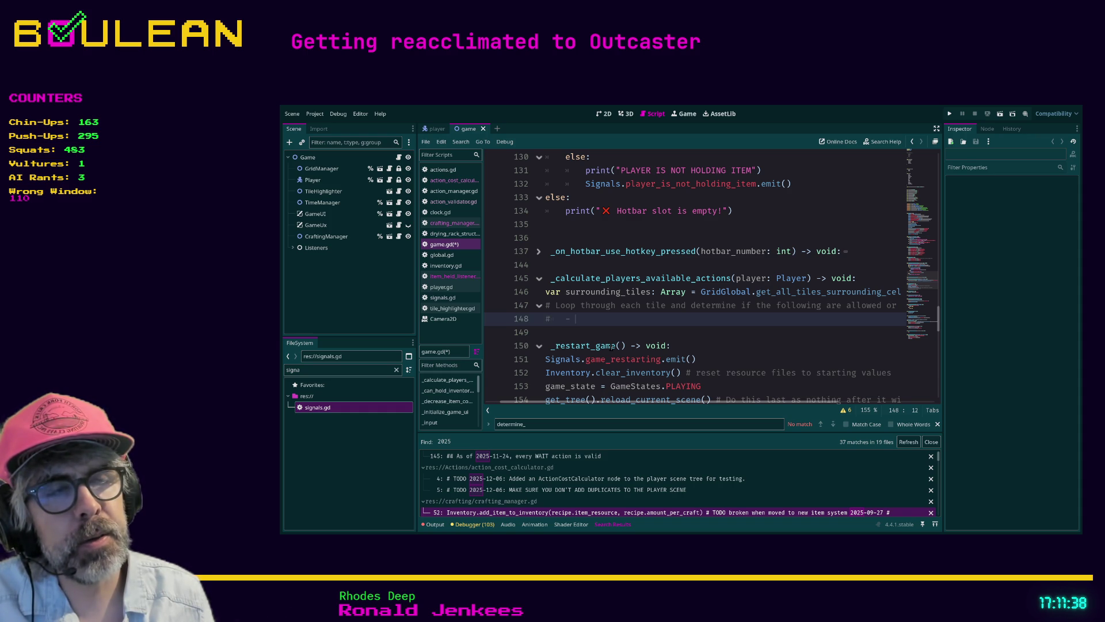
pyautogui.write('raversable')
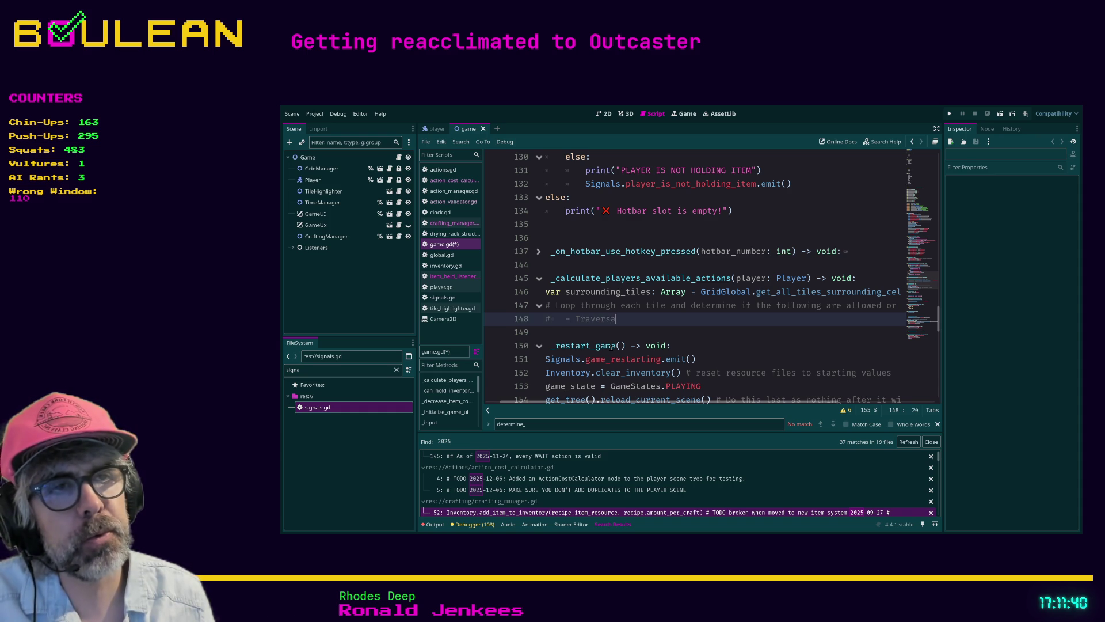
pyautogui.press('Return')
pyautogui.write('#')
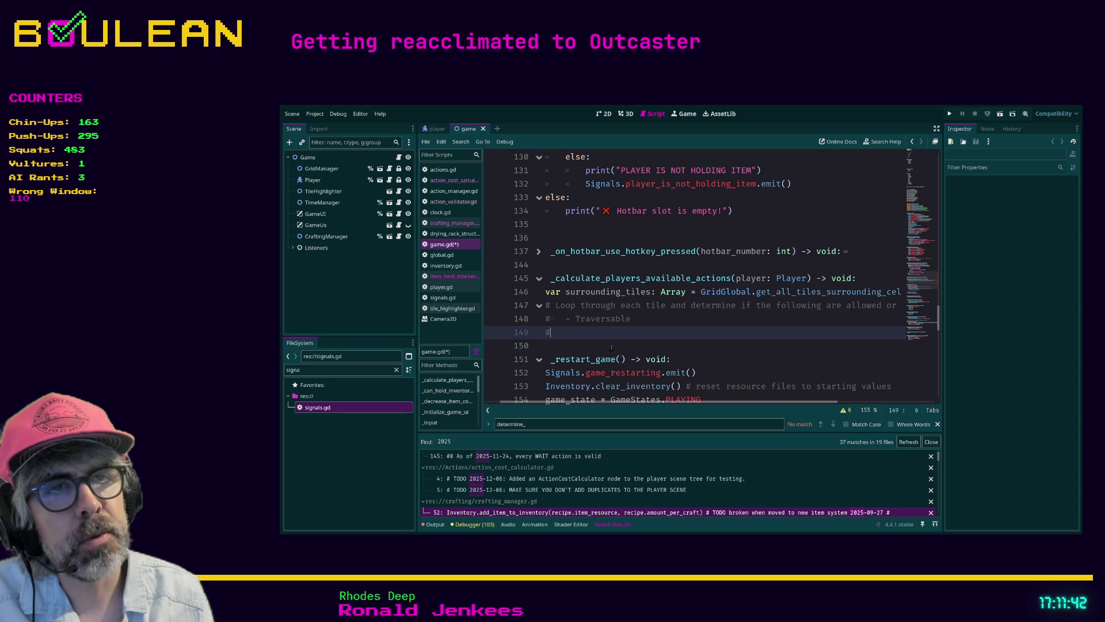
pyautogui.write('\t- Investigatable')
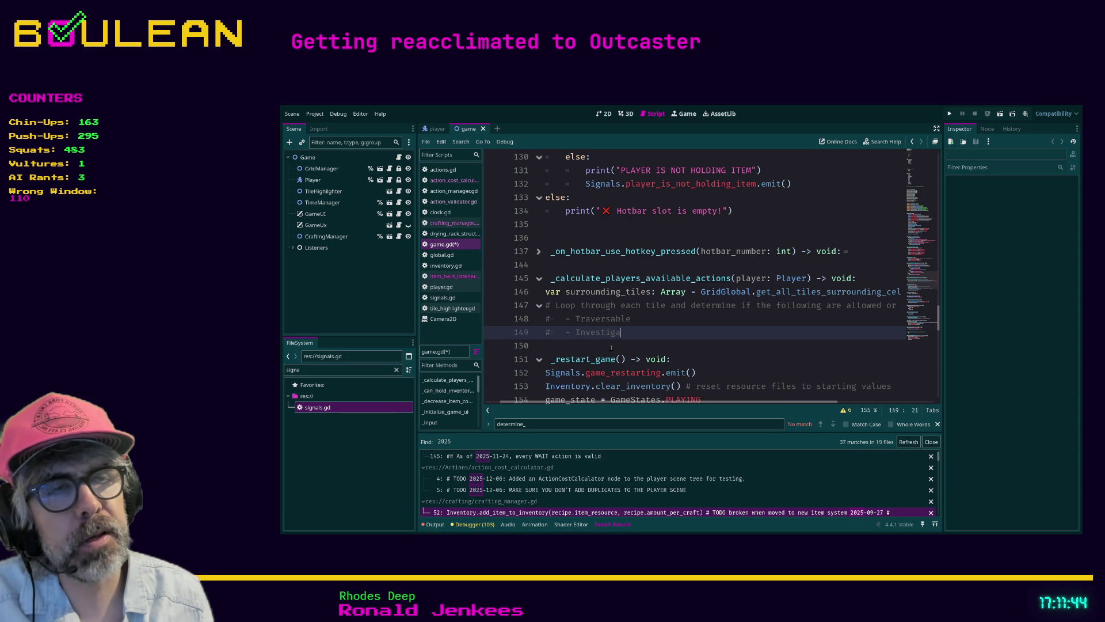
pyautogui.press('Return')
pyautogui.write('#   ')
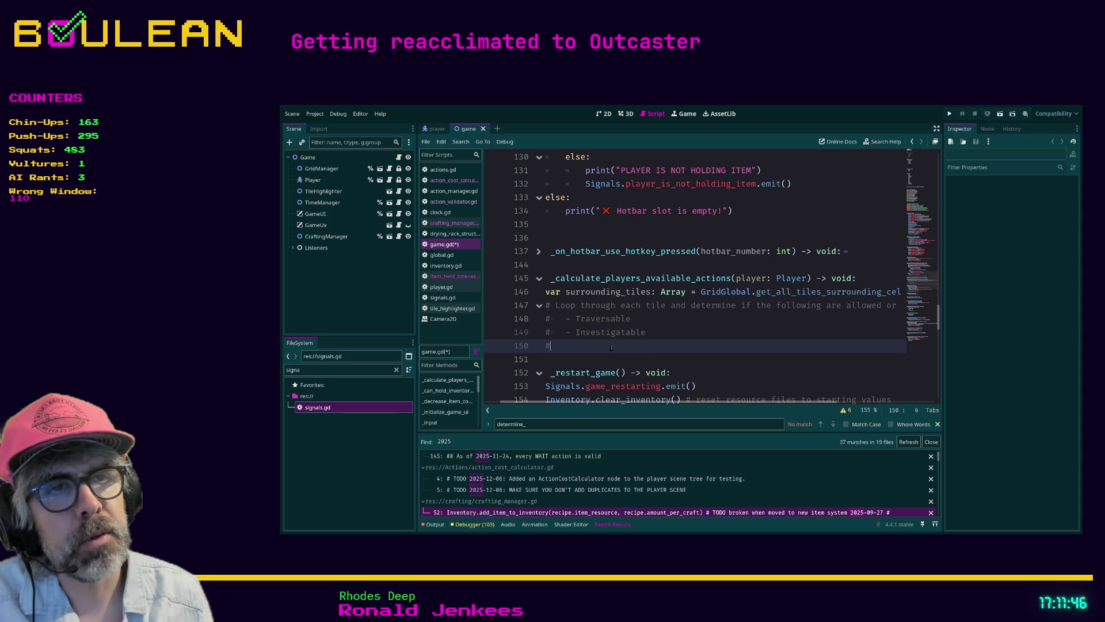
pyautogui.write(' - ')
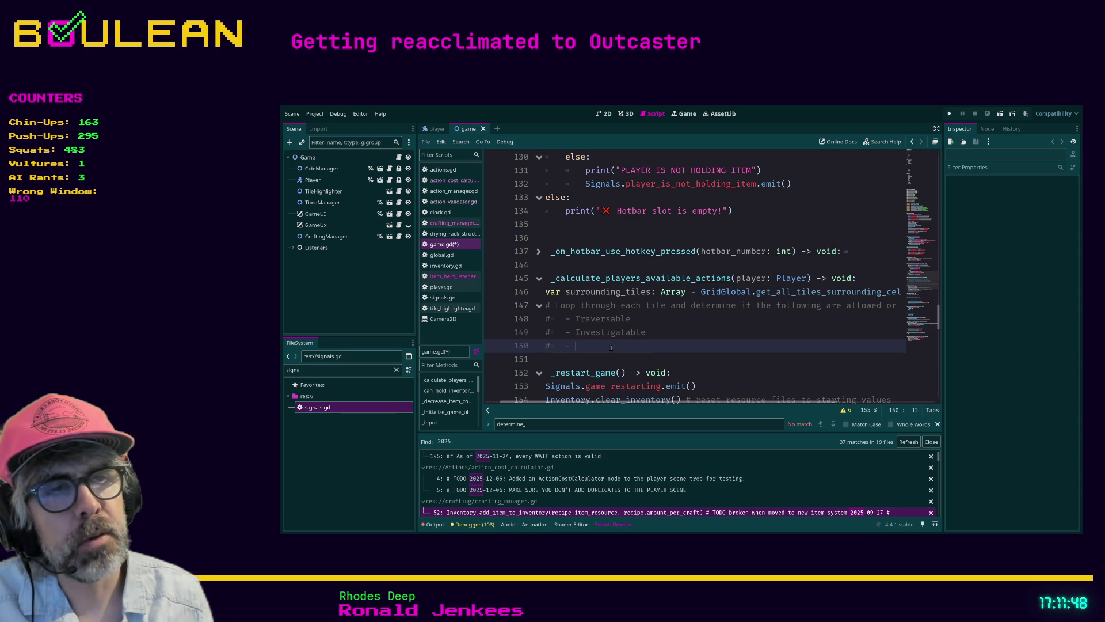
pyautogui.write('Interactable')
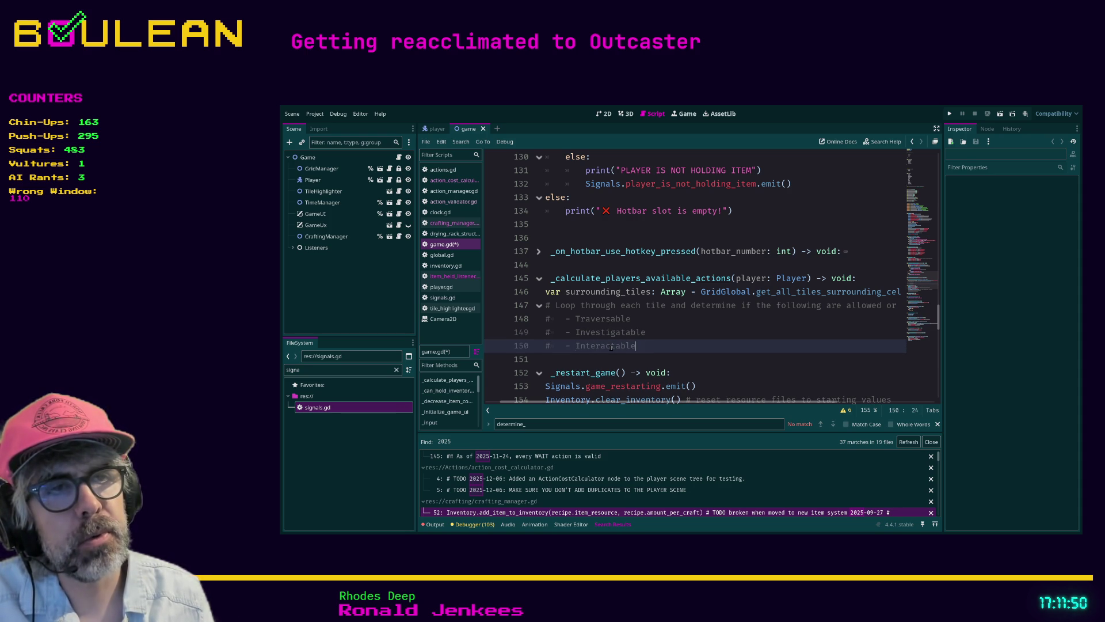
pyautogui.press('Return')
pyautogui.write('#')
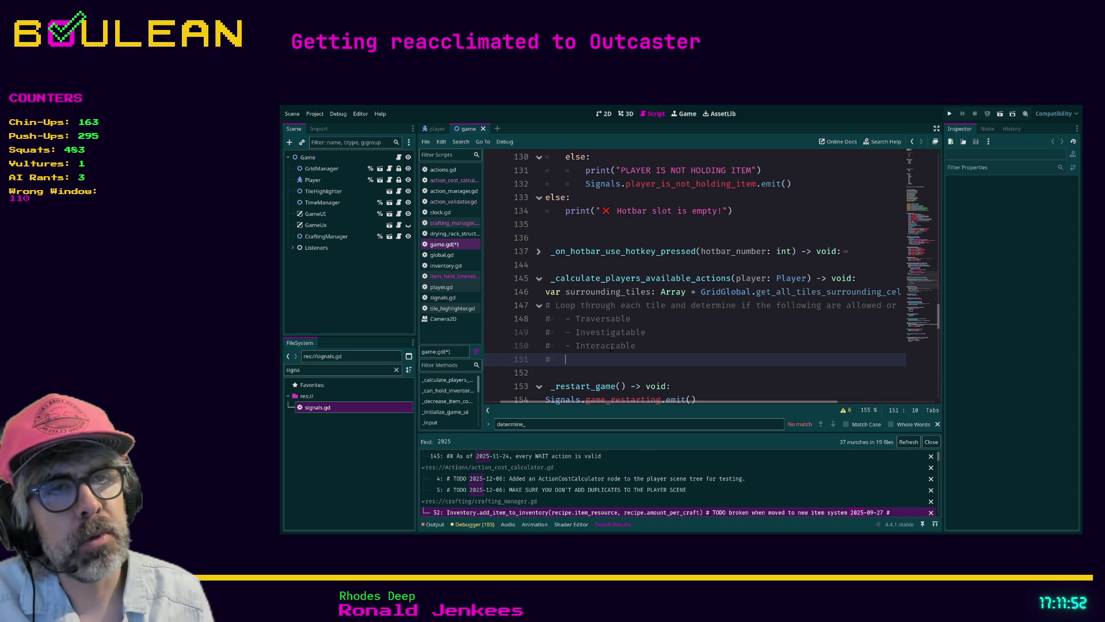
pyautogui.press('BackSpace')
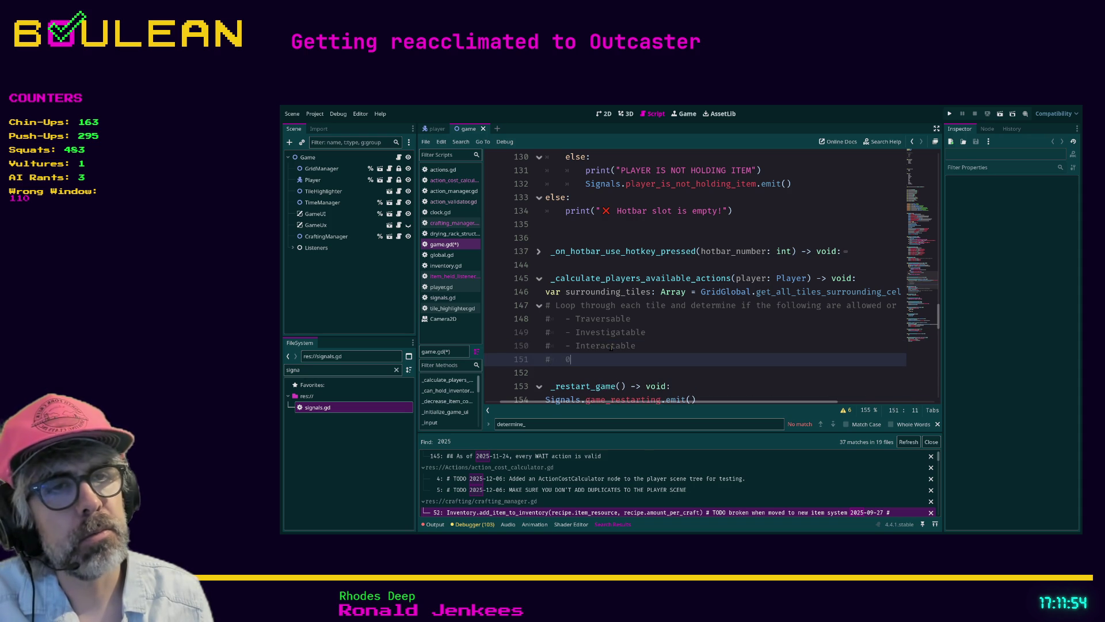
pyautogui.write('Attackable')
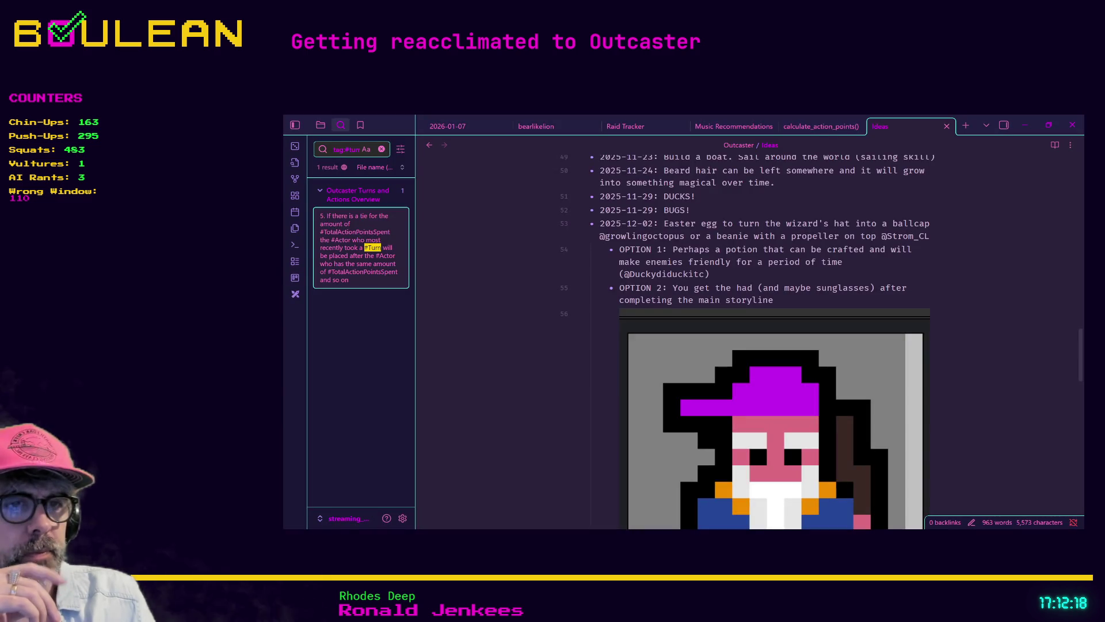
# Step: Cycle through the note tabs, go back to Outcaster Turns and Actions Overview, and open the quick switcher
pyautogui.click(817, 126)
pyautogui.click(733, 126)
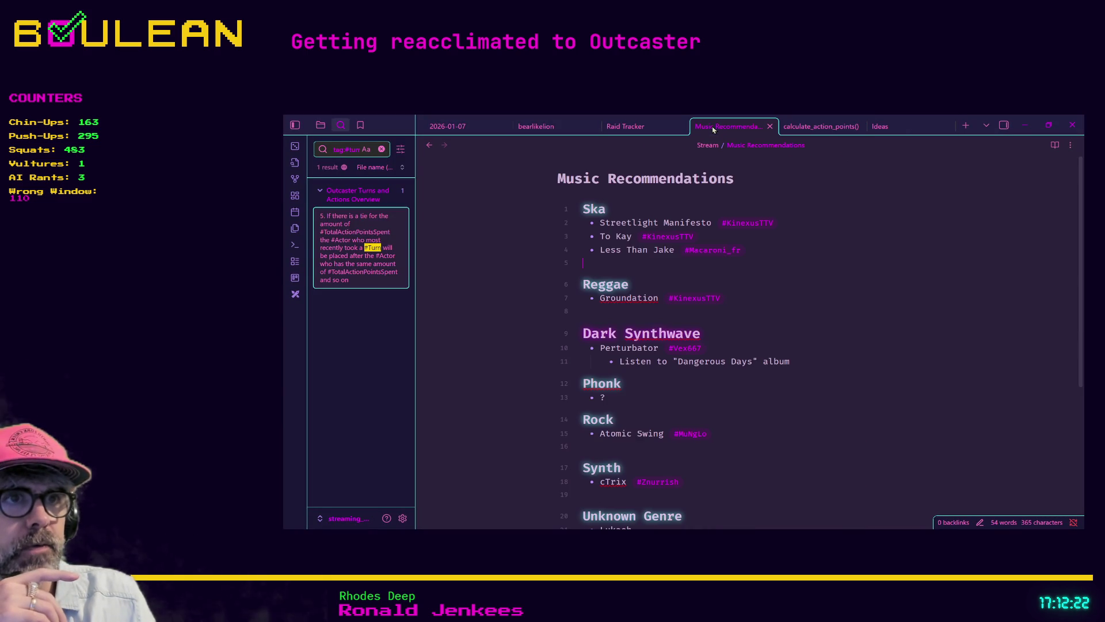
pyautogui.click(633, 129)
pyautogui.click(535, 127)
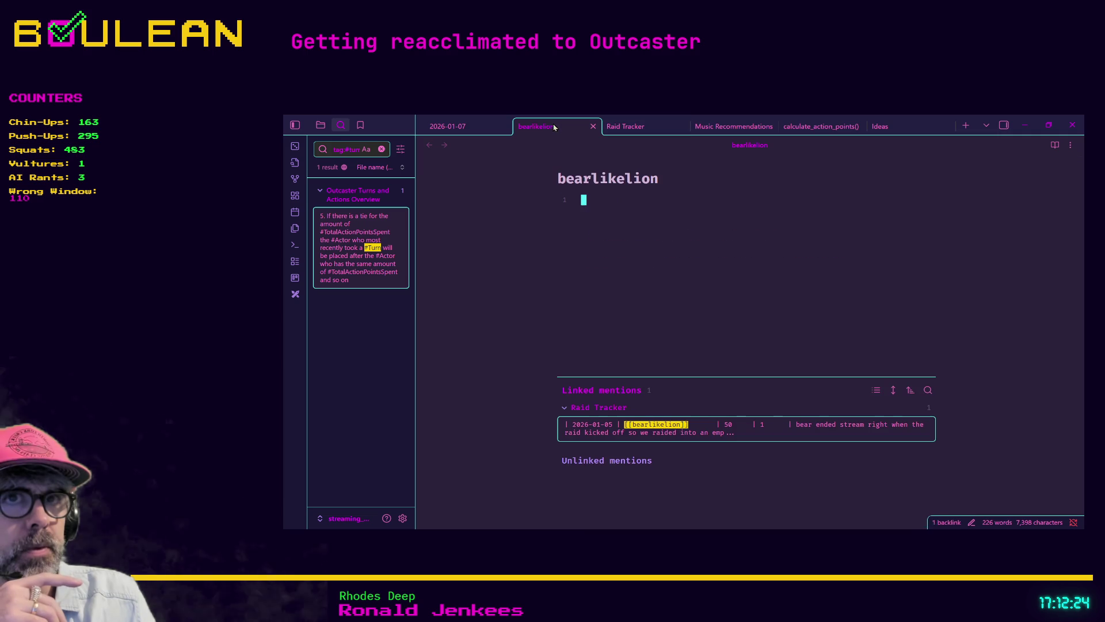
pyautogui.click(799, 129)
pyautogui.click(880, 126)
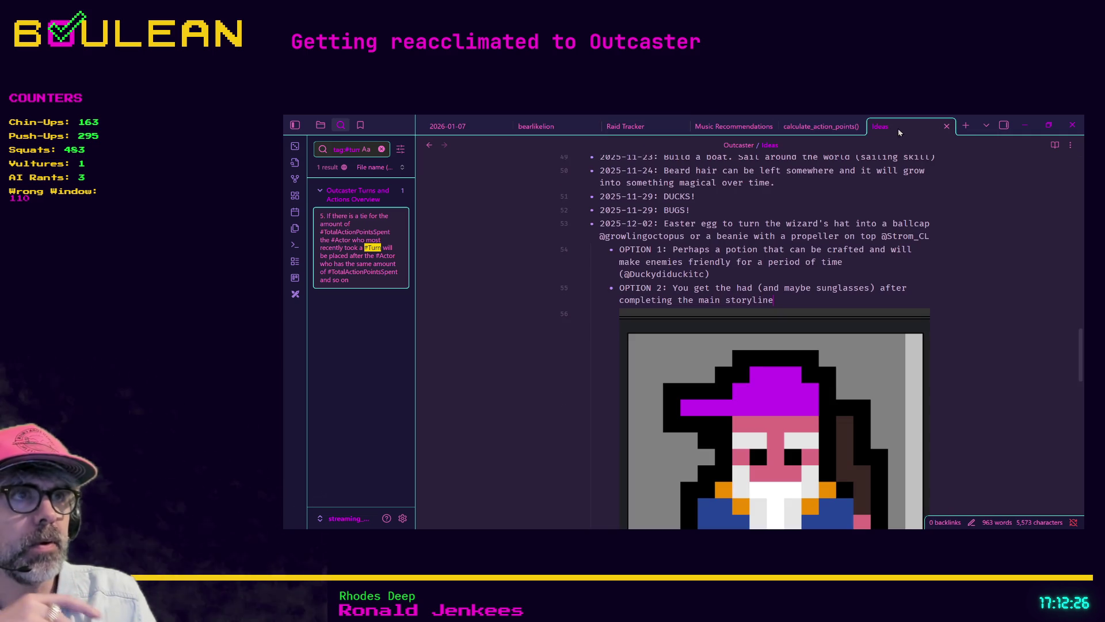
pyautogui.click(428, 144)
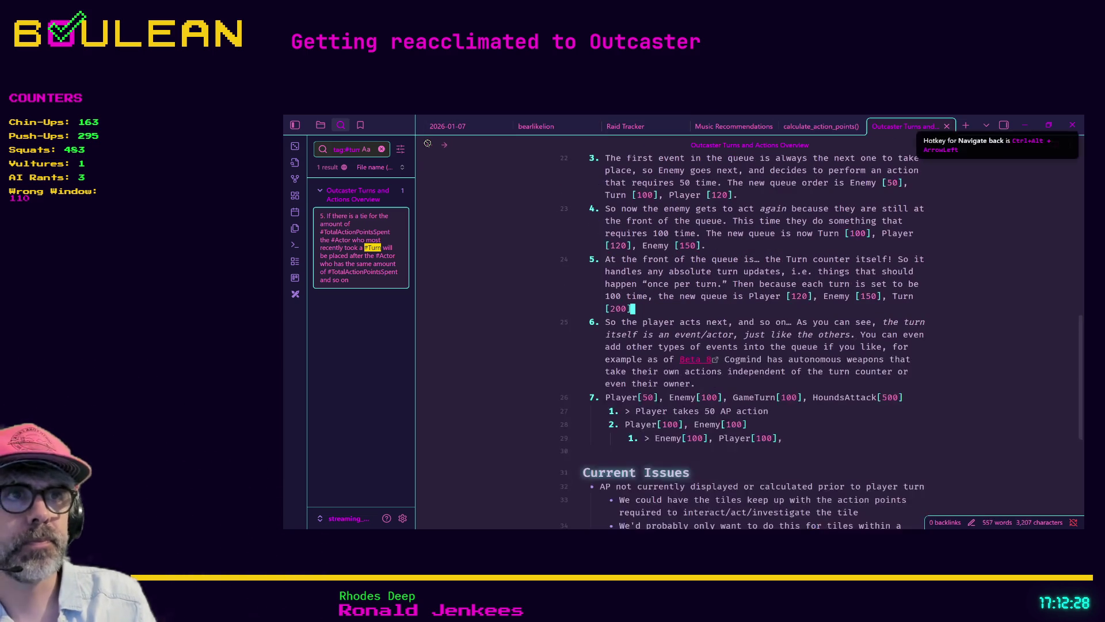
pyautogui.scroll(4, 748, 288)
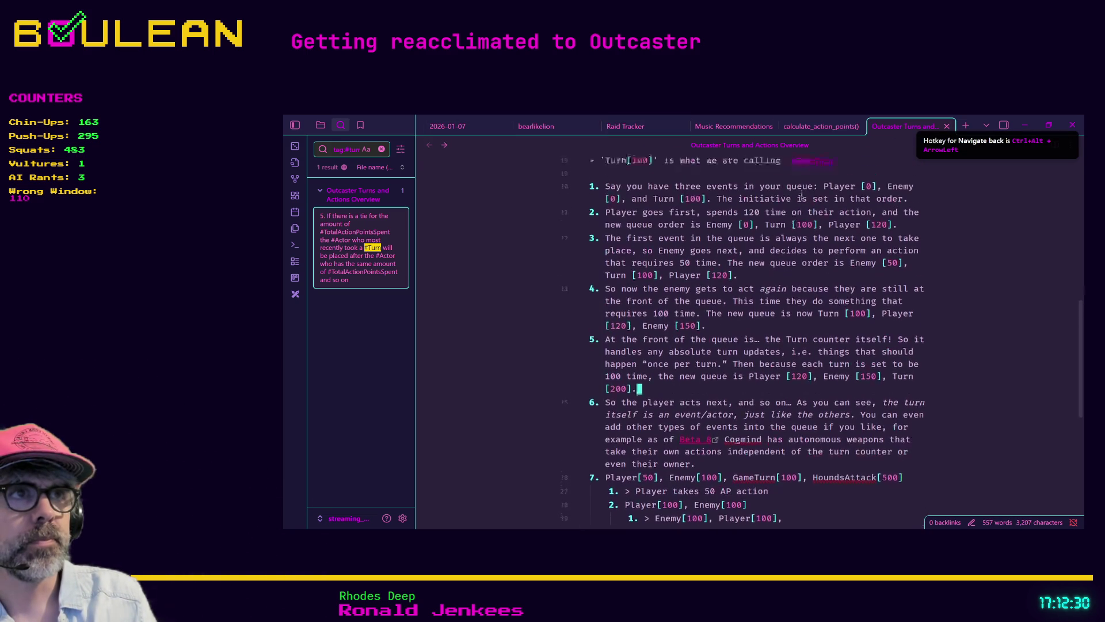
pyautogui.hotkey('ctrl', 'o')
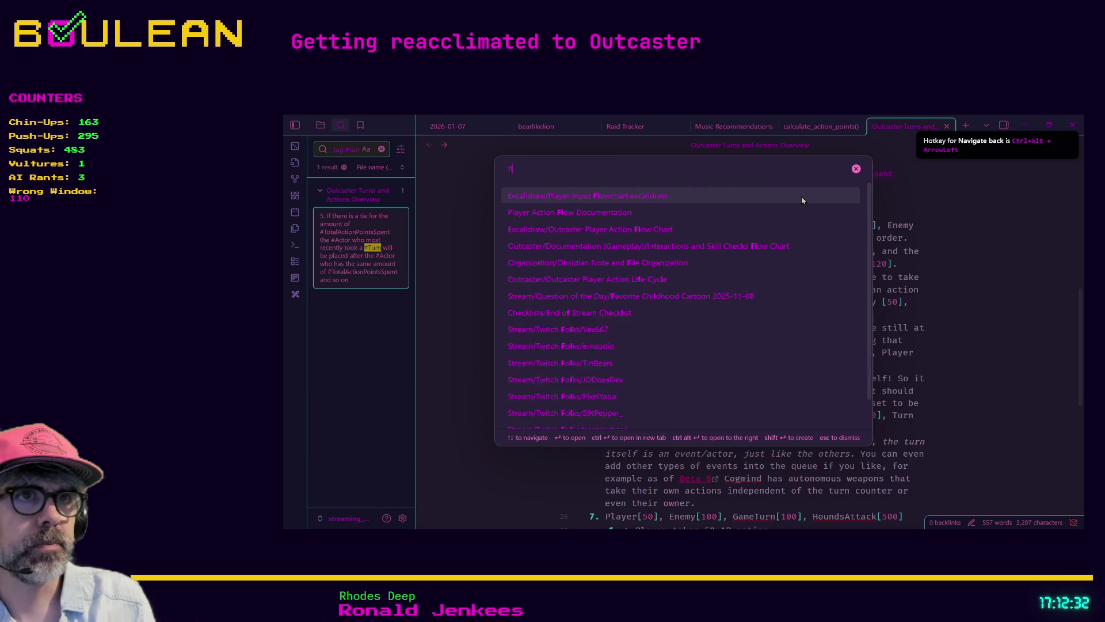
# Step: Search 'flow', open Outcaster Player Action Flow Chart, review its branches, then minimize Obsidian
pyautogui.write('flow')
pyautogui.press('Down')
pyautogui.press('Down')
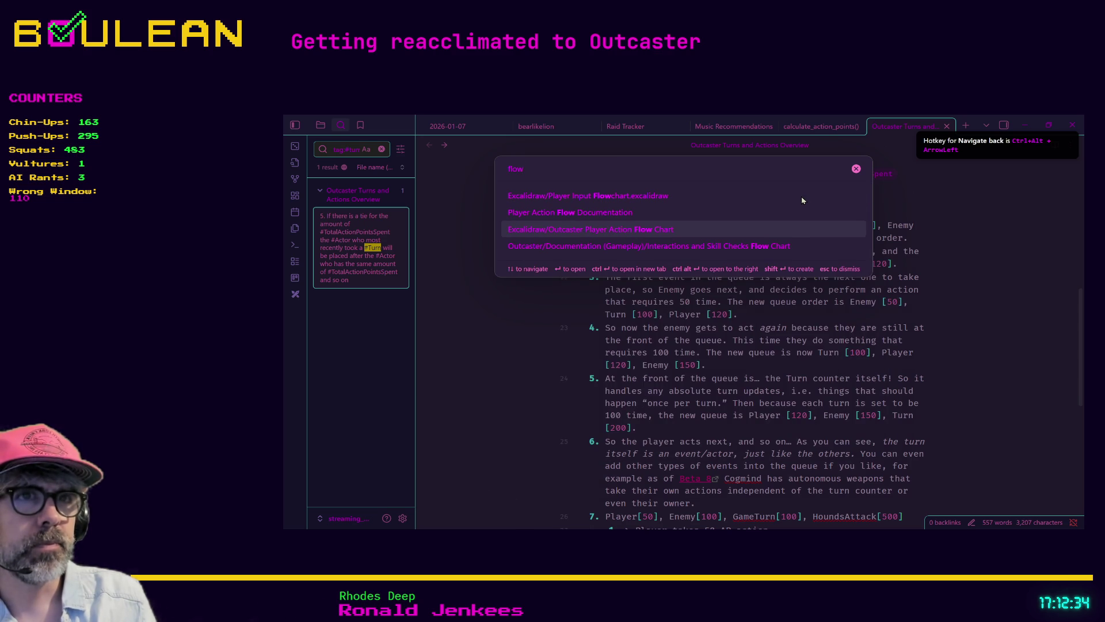
pyautogui.press('Return')
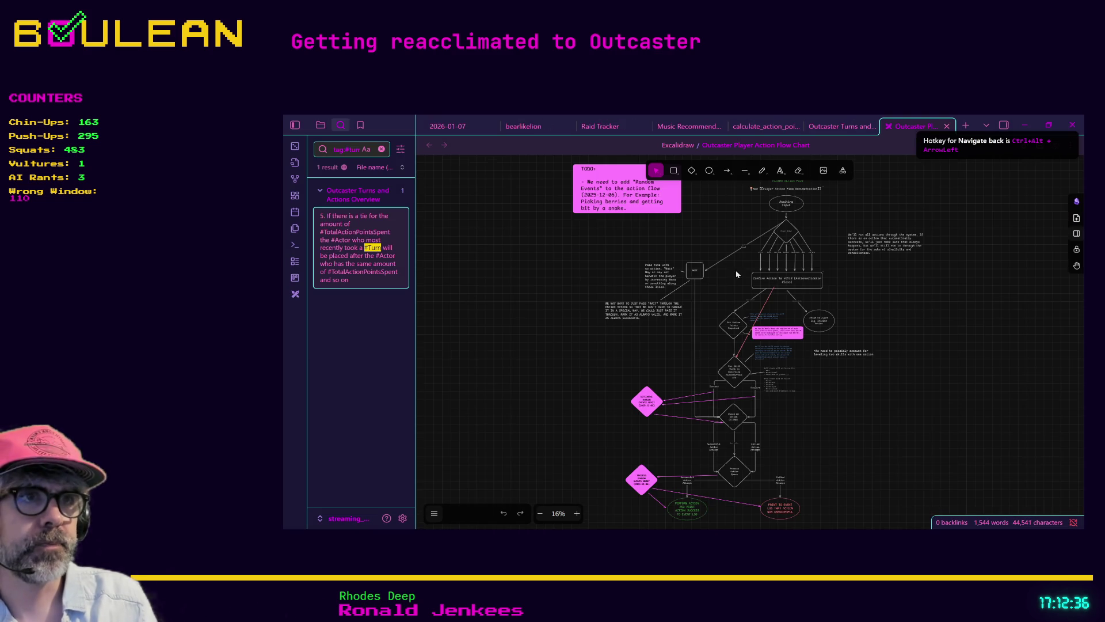
pyautogui.scroll(5, 804, 362)
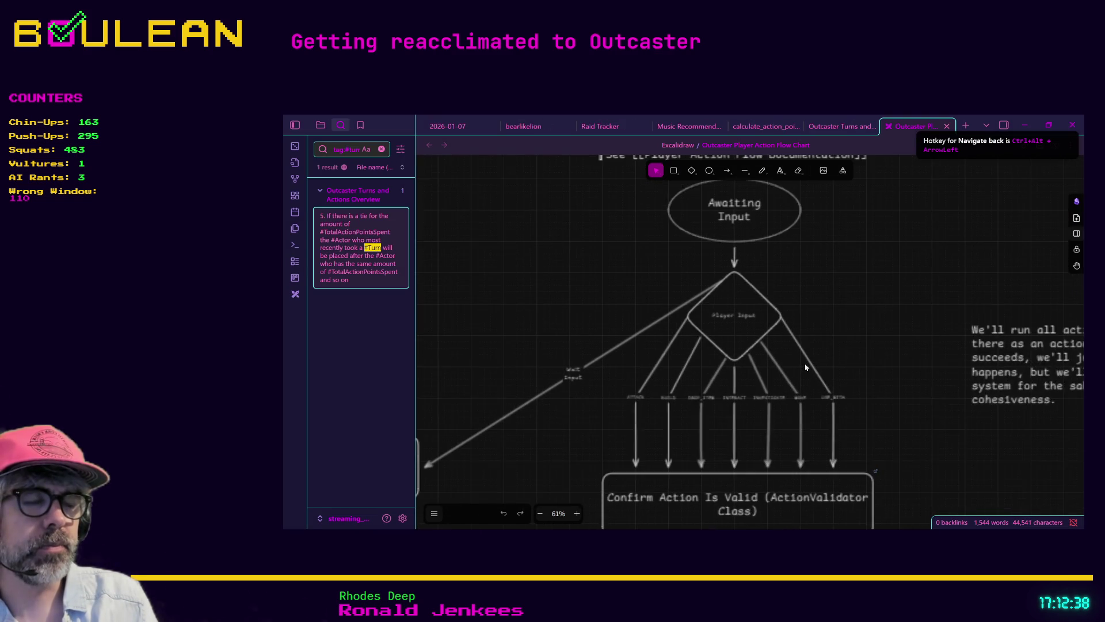
pyautogui.scroll(-3, 729, 327)
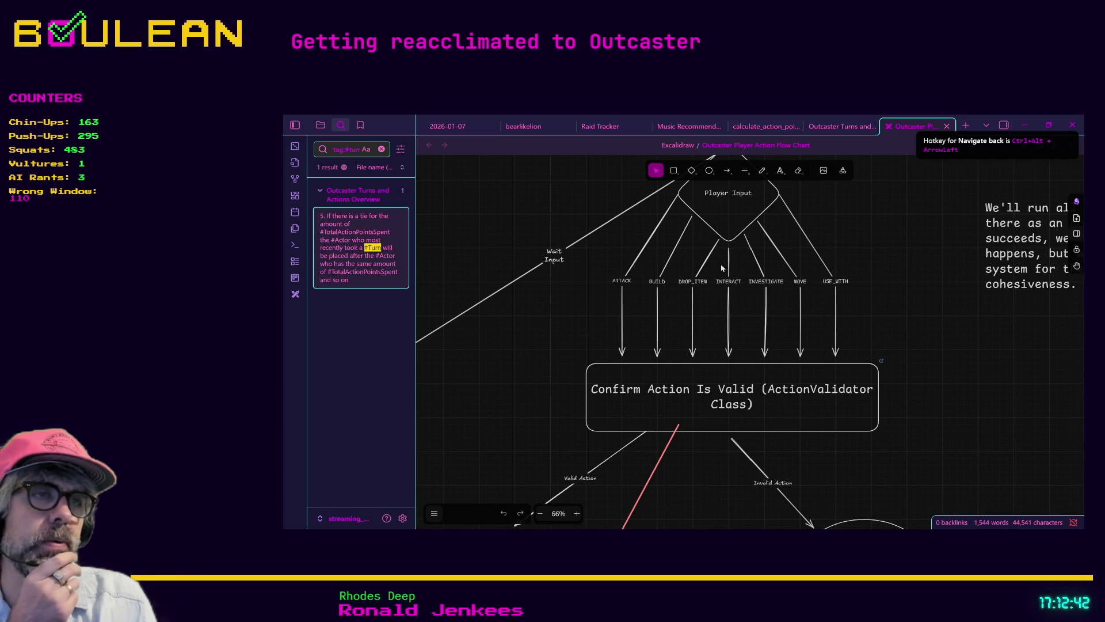
pyautogui.click(1019, 128)
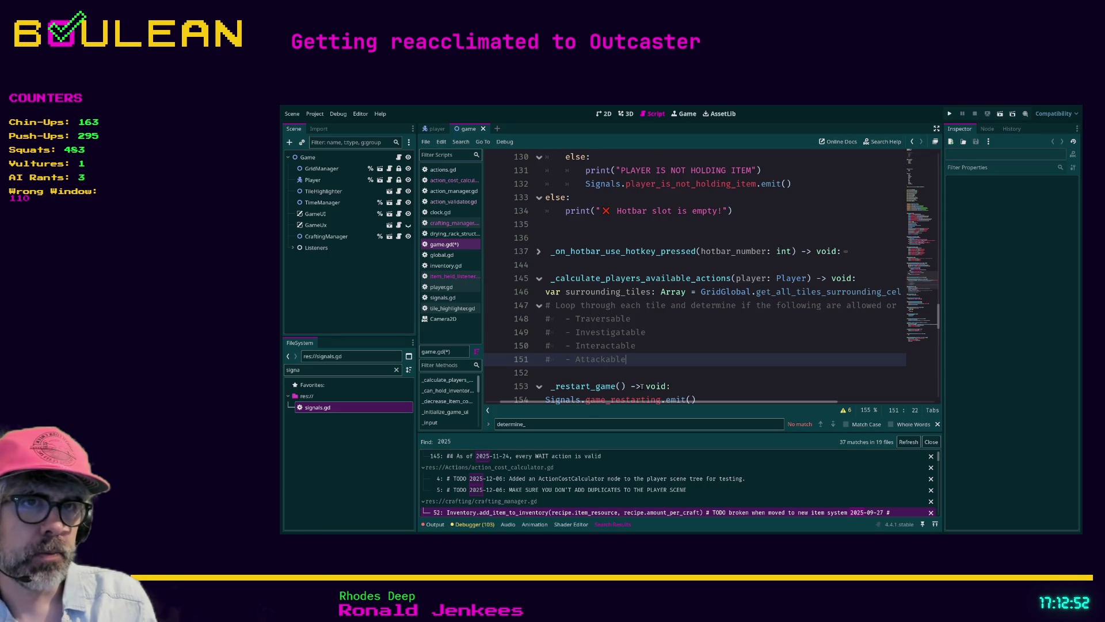
# Step: Append indented '- Buildable' and '- Dropable? (Can an item be dropped here?)' comment items under Attackable
pyautogui.press('Return')
pyautogui.write('#')
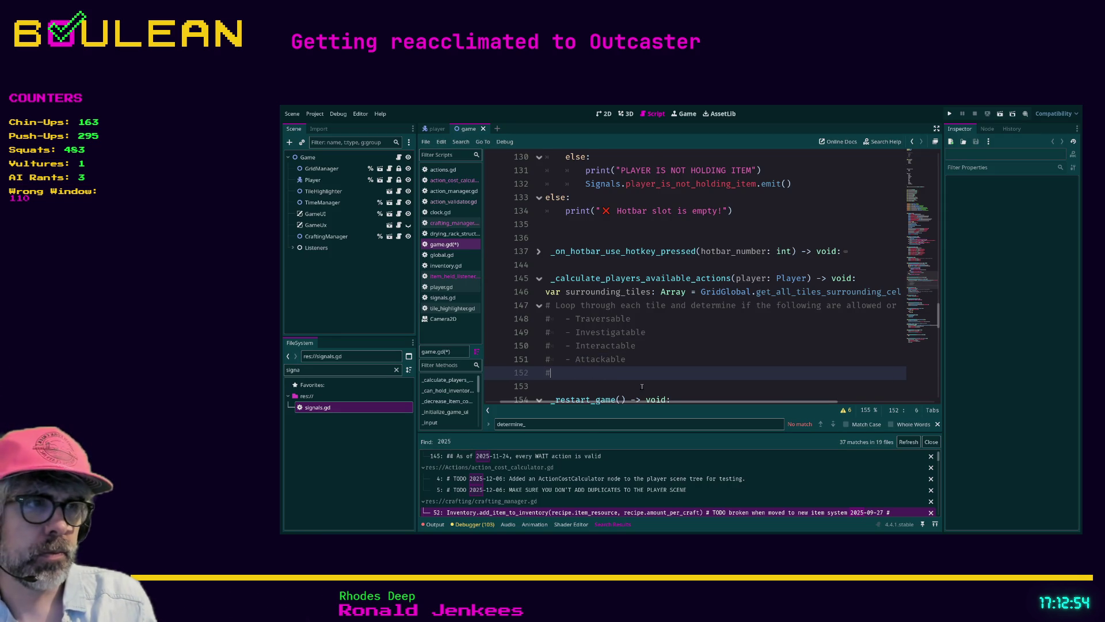
pyautogui.press('Tab')
pyautogui.write('- Buildable')
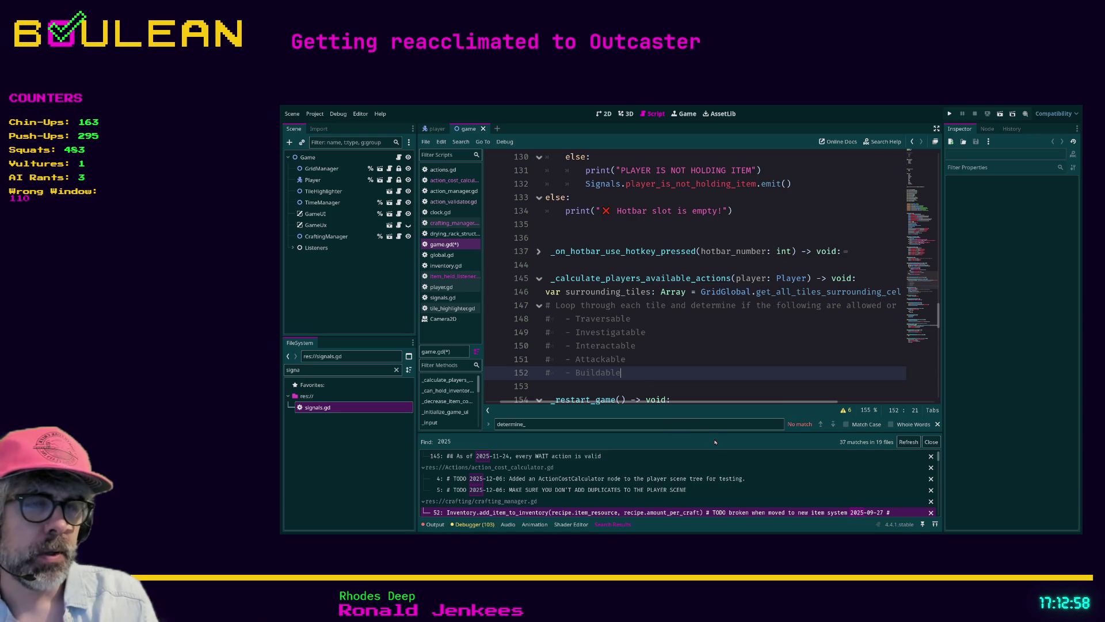
pyautogui.press('Return')
pyautogui.write('#')
pyautogui.press('Tab')
pyautogui.write('- ')
pyautogui.write('Drop')
pyautogui.write('able')
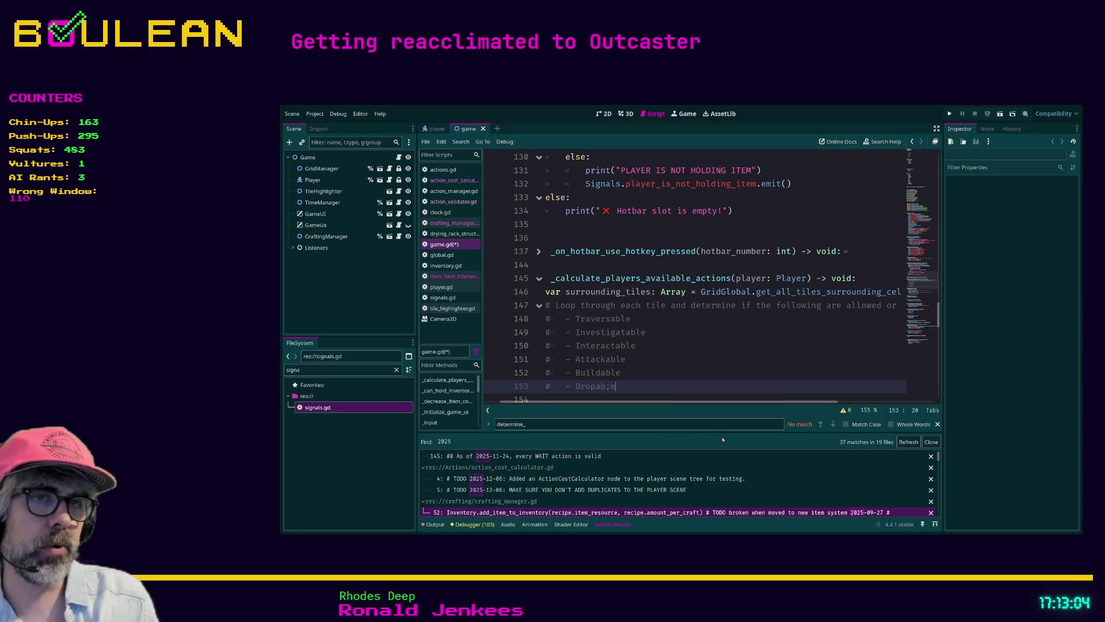
pyautogui.write('? (Can an item be dropped her')
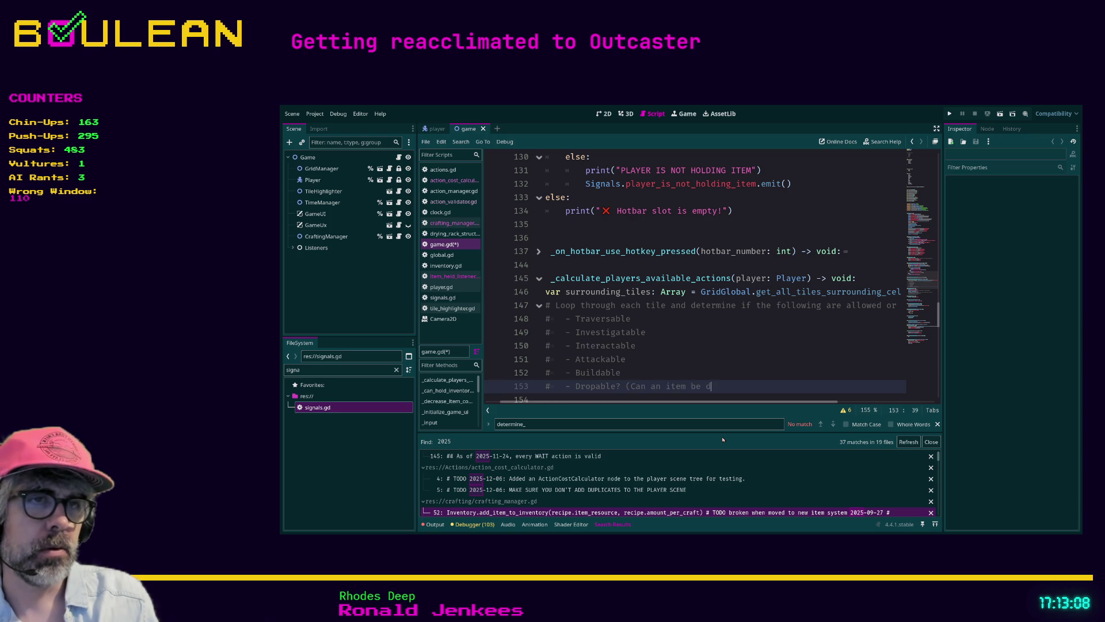
pyautogui.write('e')
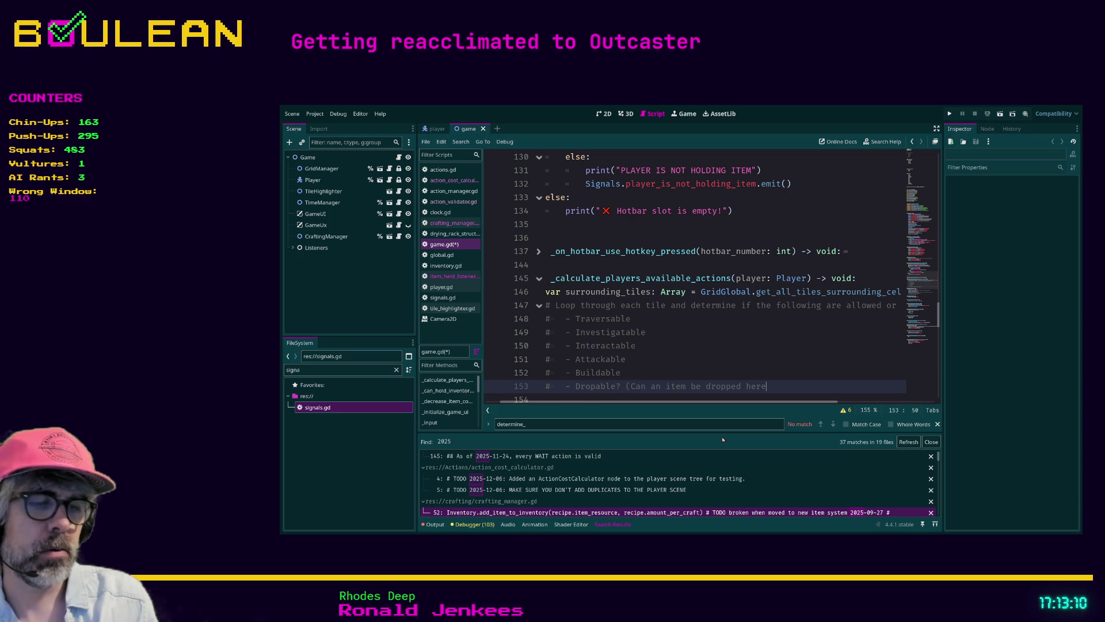
pyautogui.write('?)')
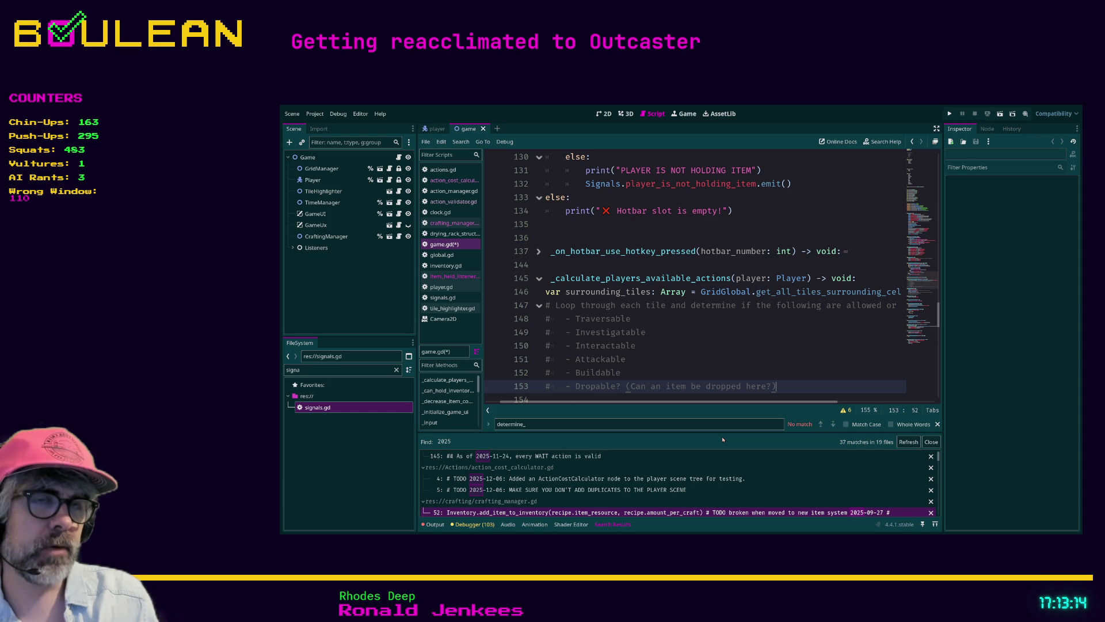
pyautogui.press('Return')
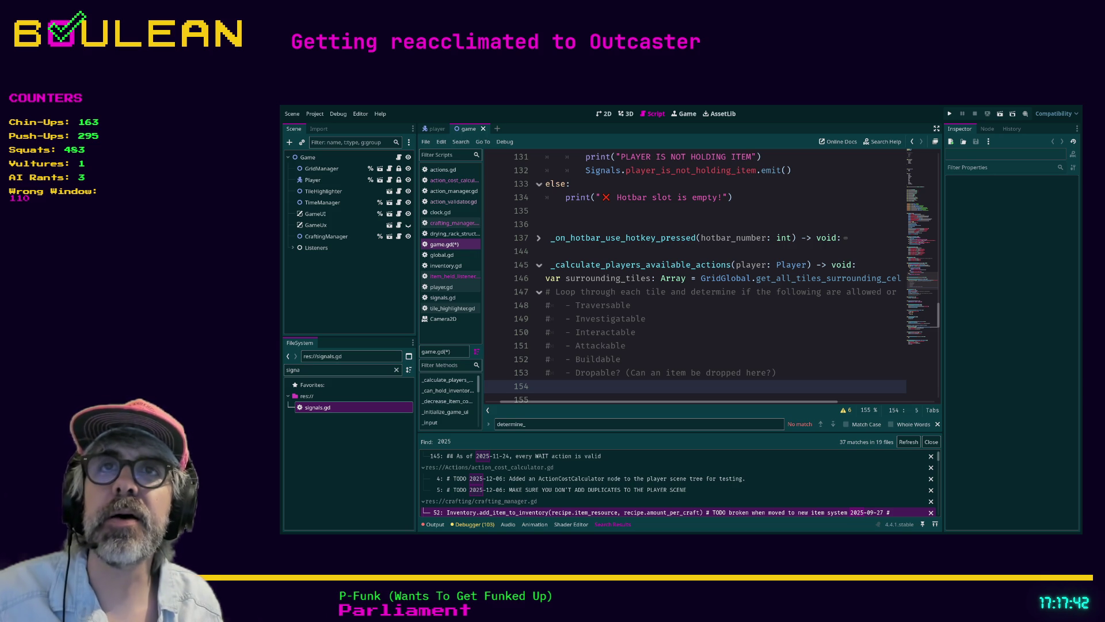
# Step: Check the Traversable, Attackable and Buildable comment lines, then save game.gd and run the project with F5
pyautogui.click(674, 251)
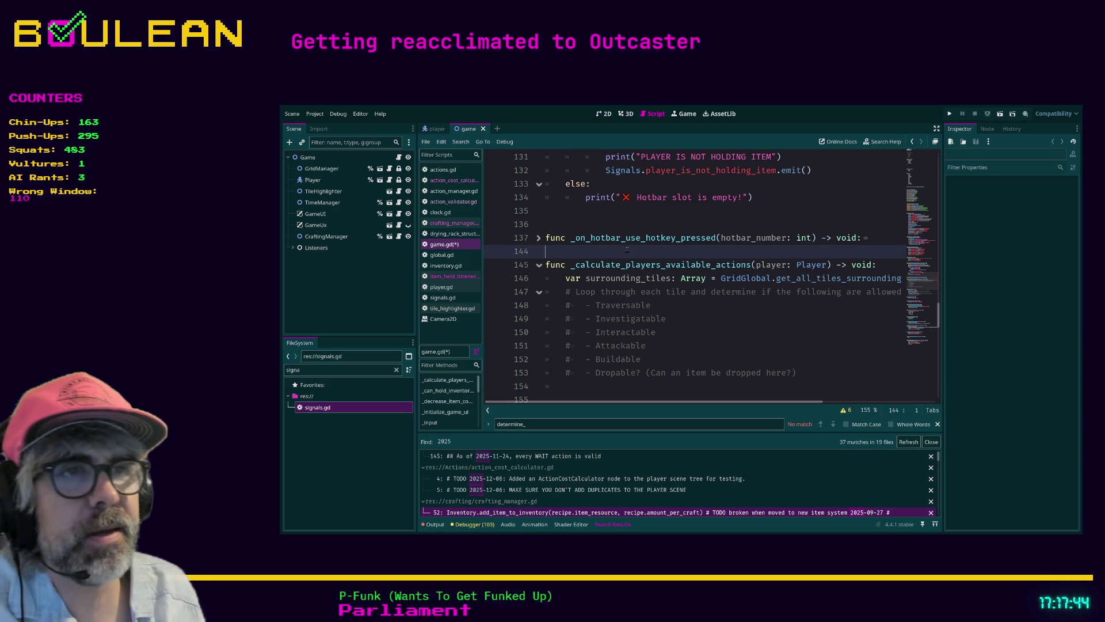
pyautogui.click(675, 306)
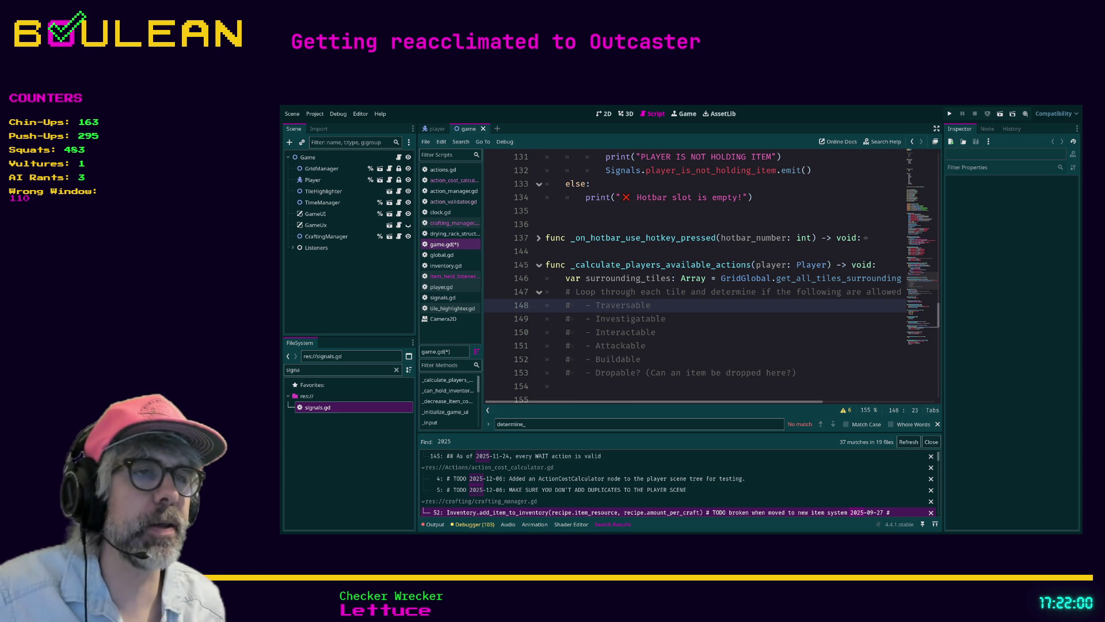
pyautogui.click(716, 344)
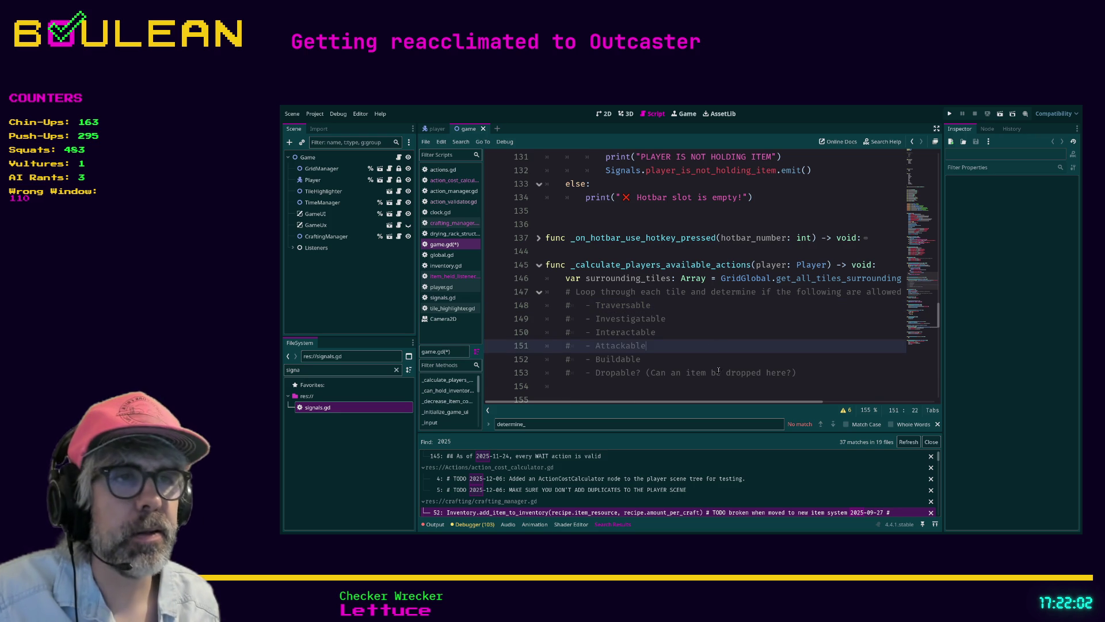
pyautogui.click(689, 362)
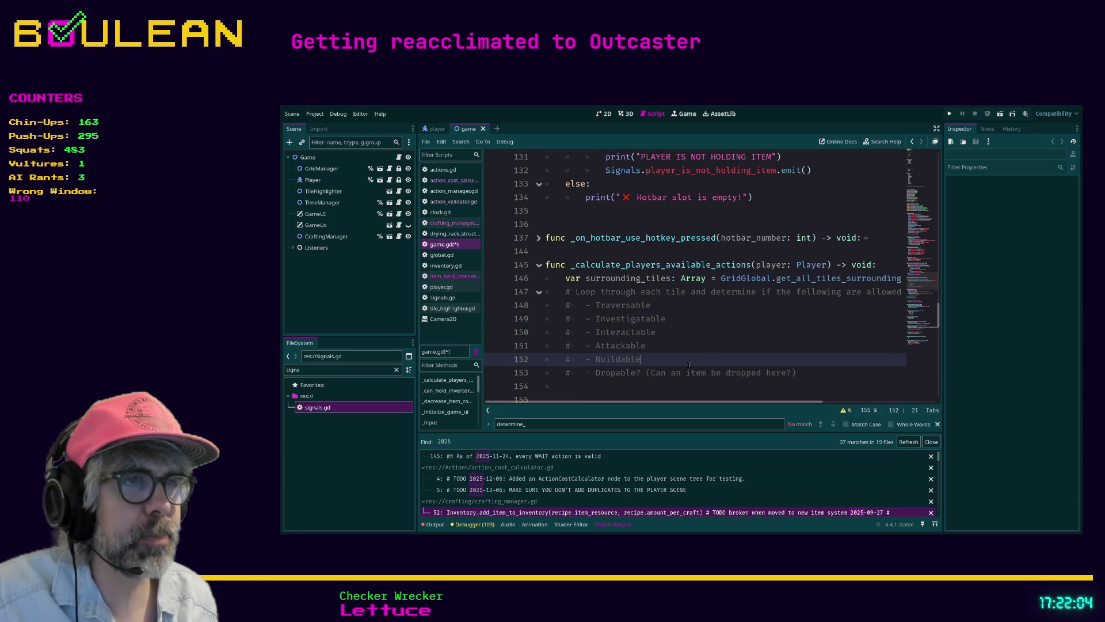
pyautogui.press('F5')
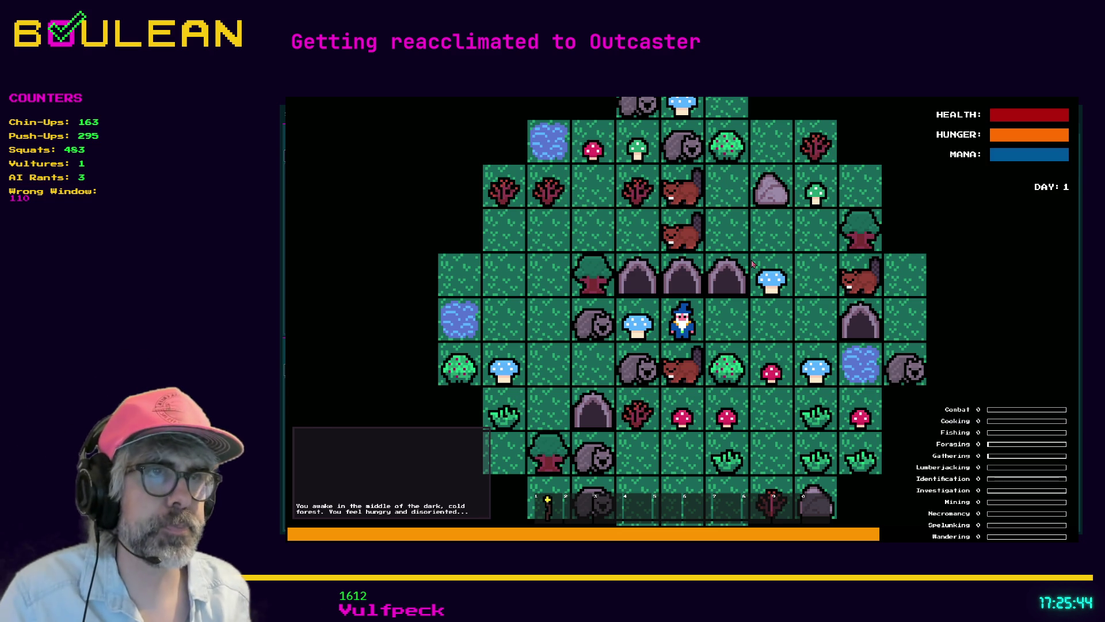
# Step: Stop the running game with F8 and return to the Interactable comment line in game.gd
pyautogui.press('F8')
pyautogui.click(691, 333)
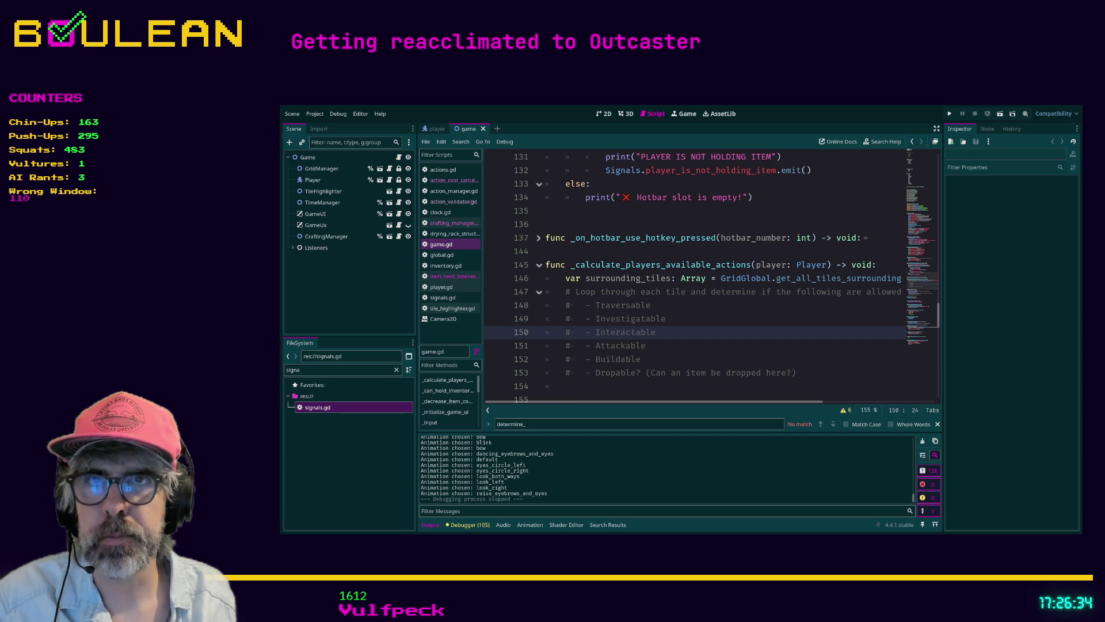
pyautogui.click(739, 348)
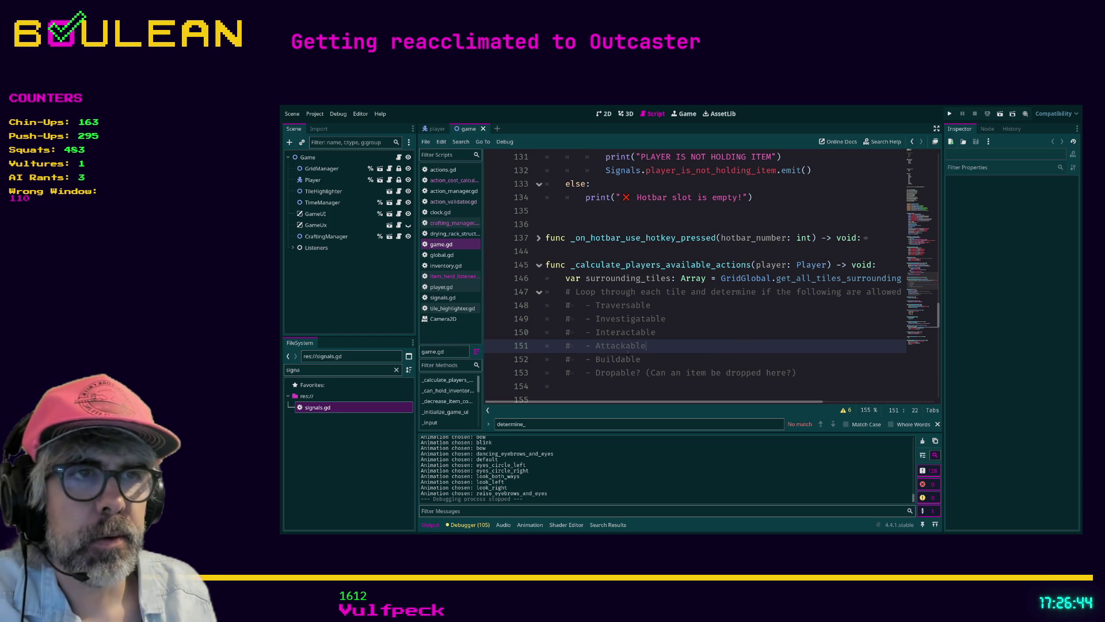
pyautogui.click(706, 359)
pyautogui.click(813, 369)
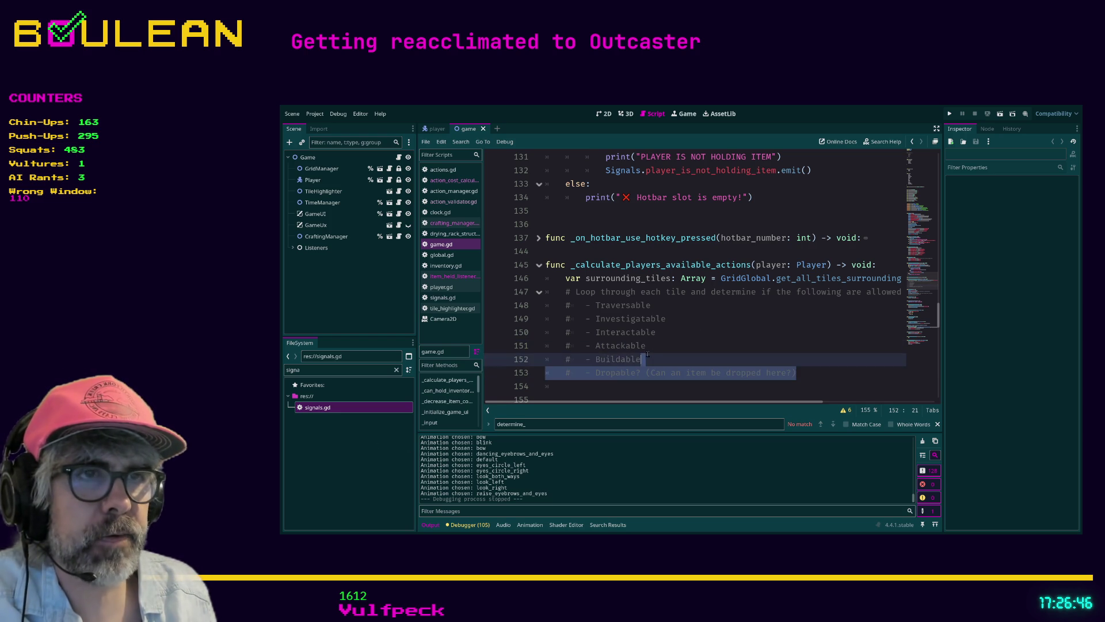
pyautogui.click(711, 338)
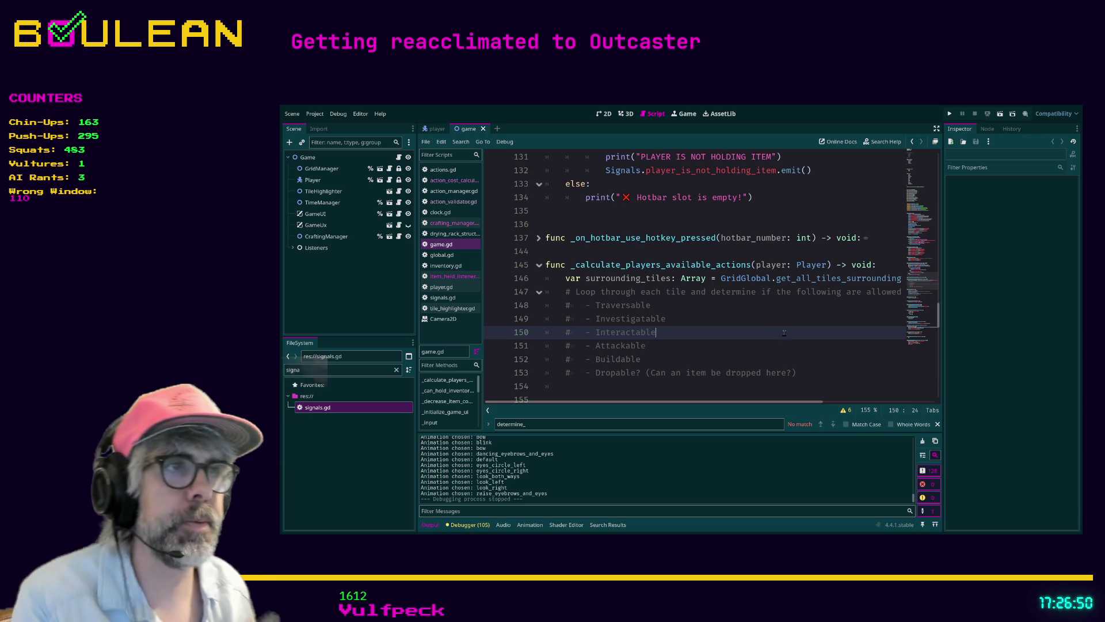
pyautogui.hscroll(1, 703, 403)
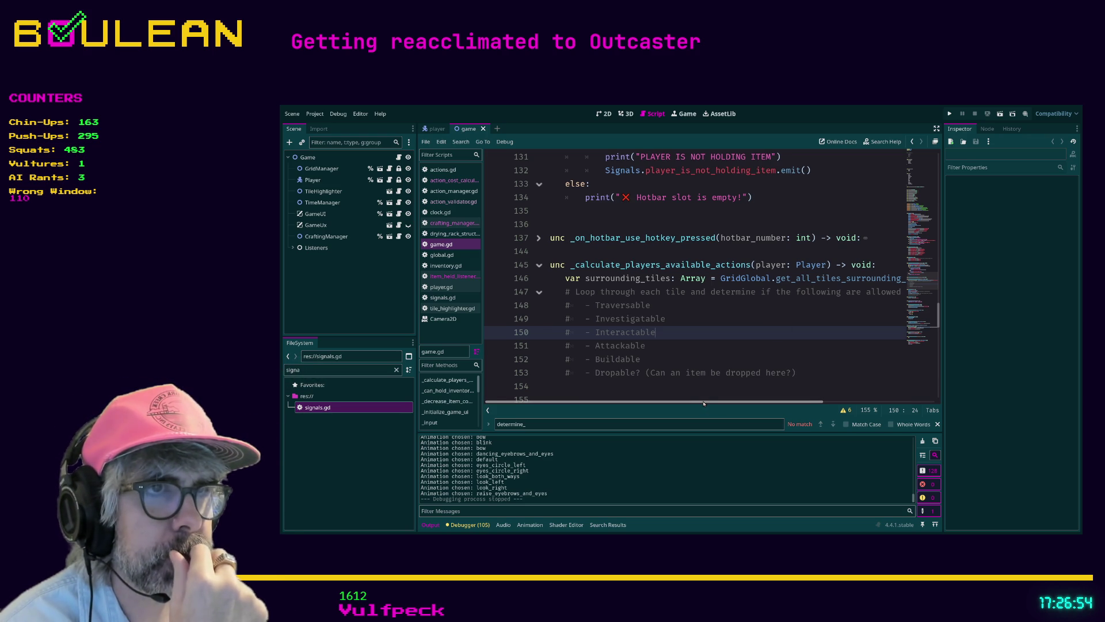
pyautogui.press('Up')
pyautogui.press('Up')
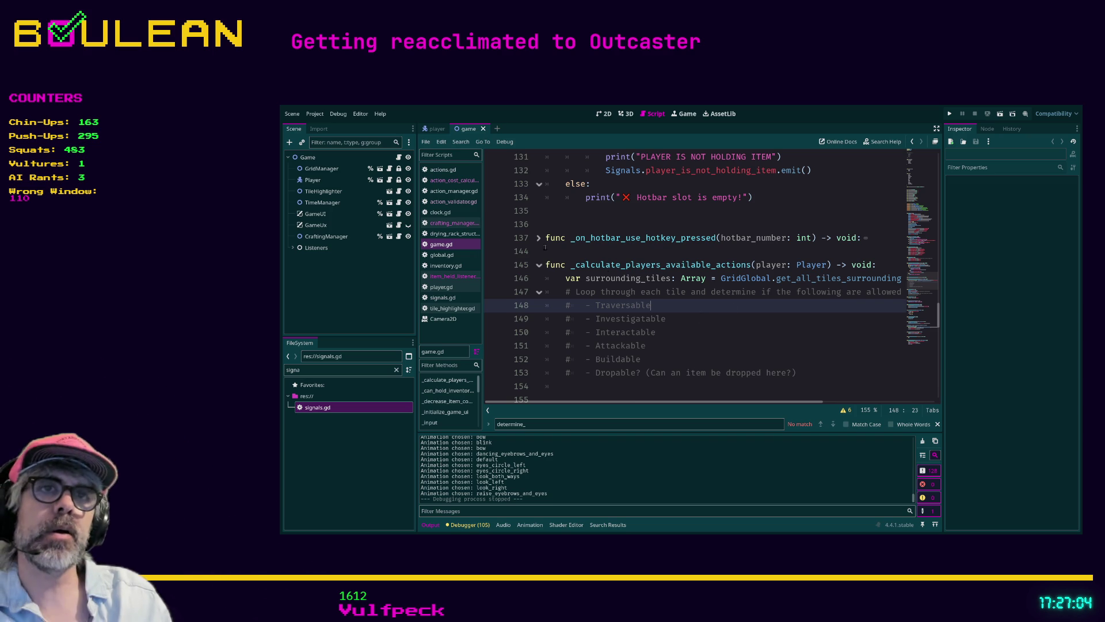
pyautogui.click(364, 370)
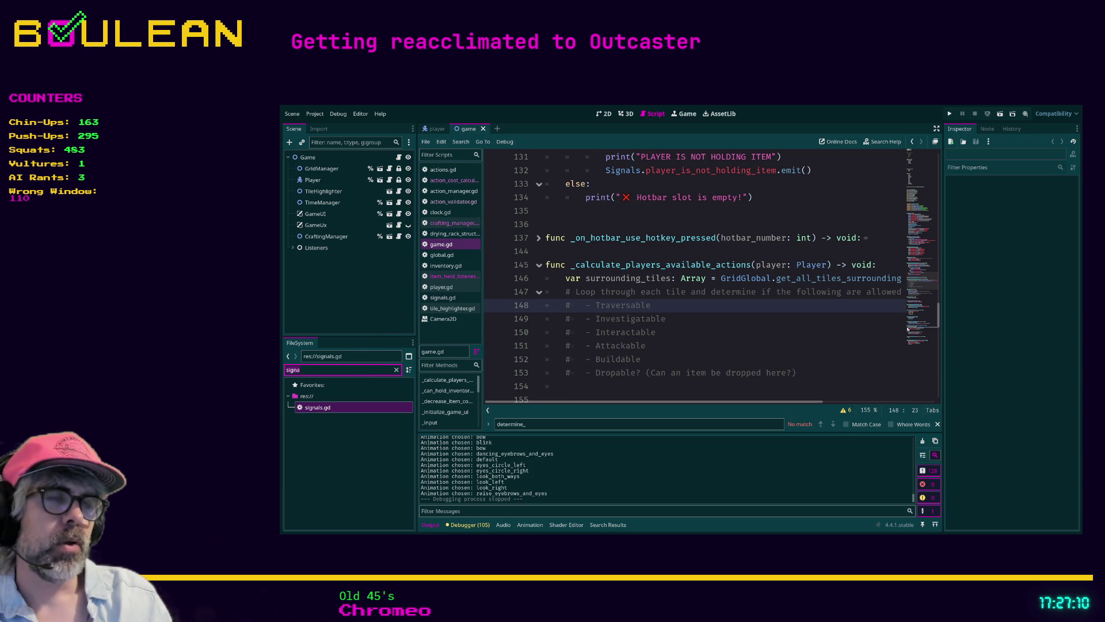
# Step: Filter the FileSystem by 'grid', open grid_manager.gd and scroll up to its preloads
pyautogui.press('BackSpace')
pyautogui.press('BackSpace')
pyautogui.press('BackSpace')
pyautogui.write('grid')
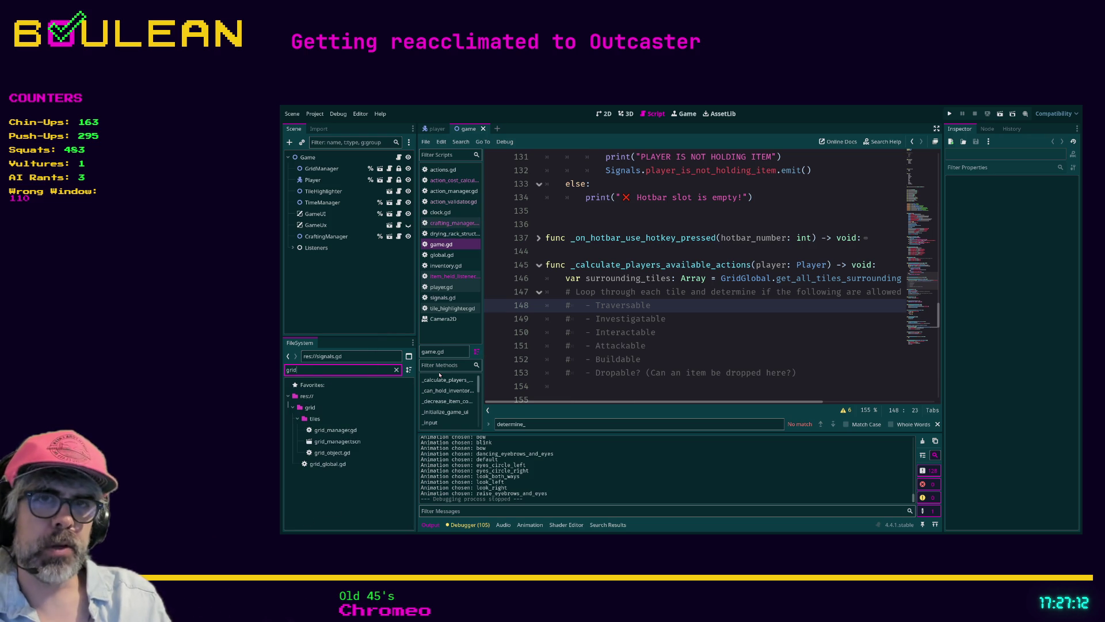
pyautogui.doubleClick(331, 430)
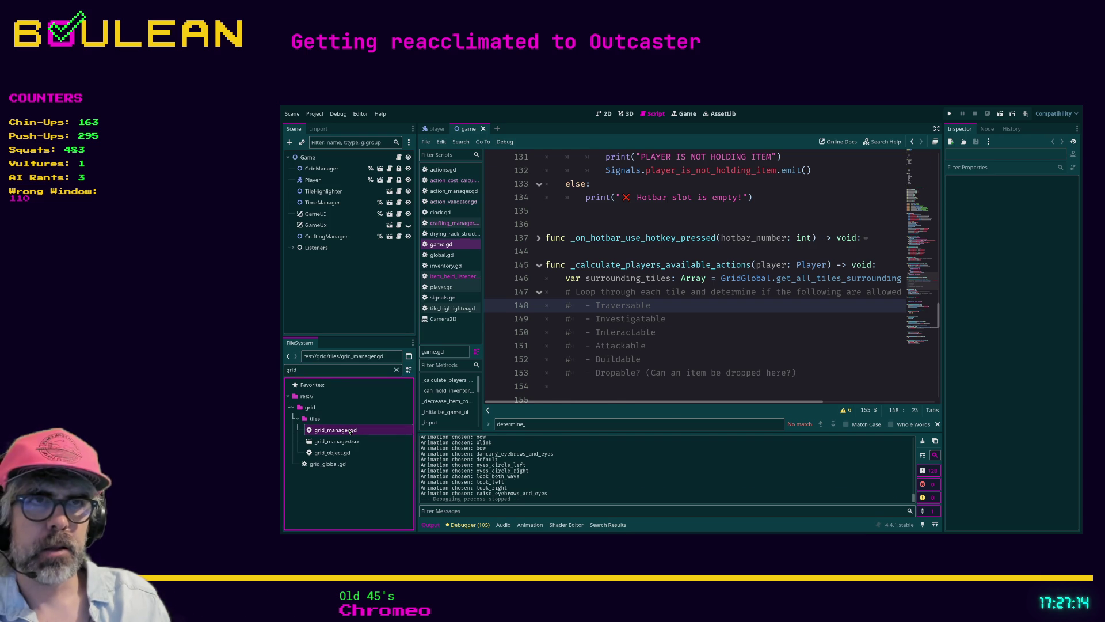
pyautogui.scroll(10, 722, 246)
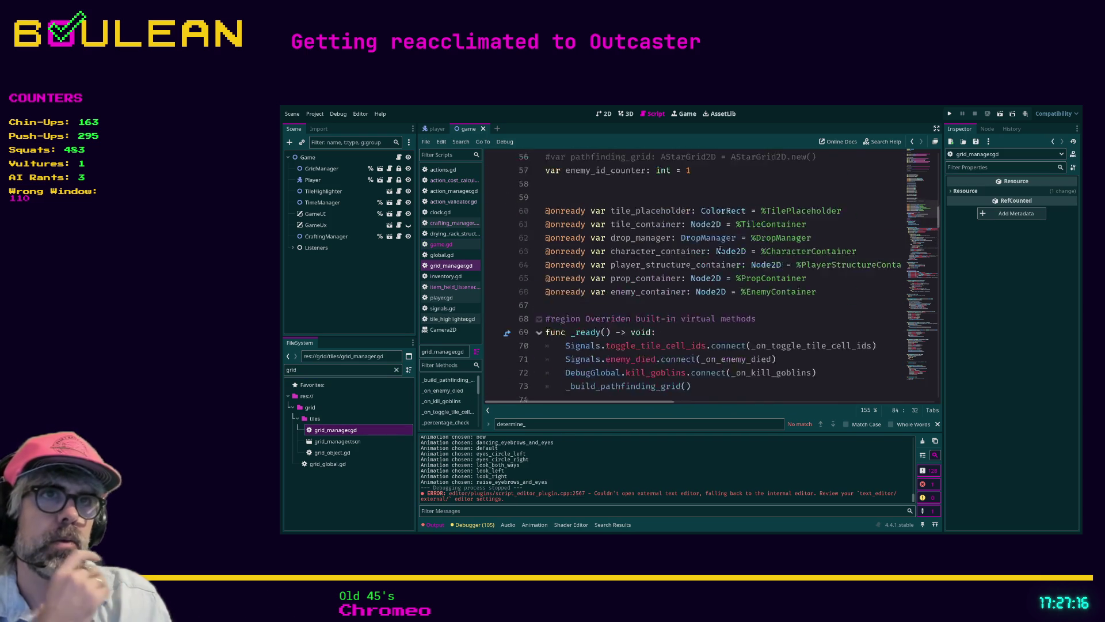
pyautogui.scroll(15, 722, 246)
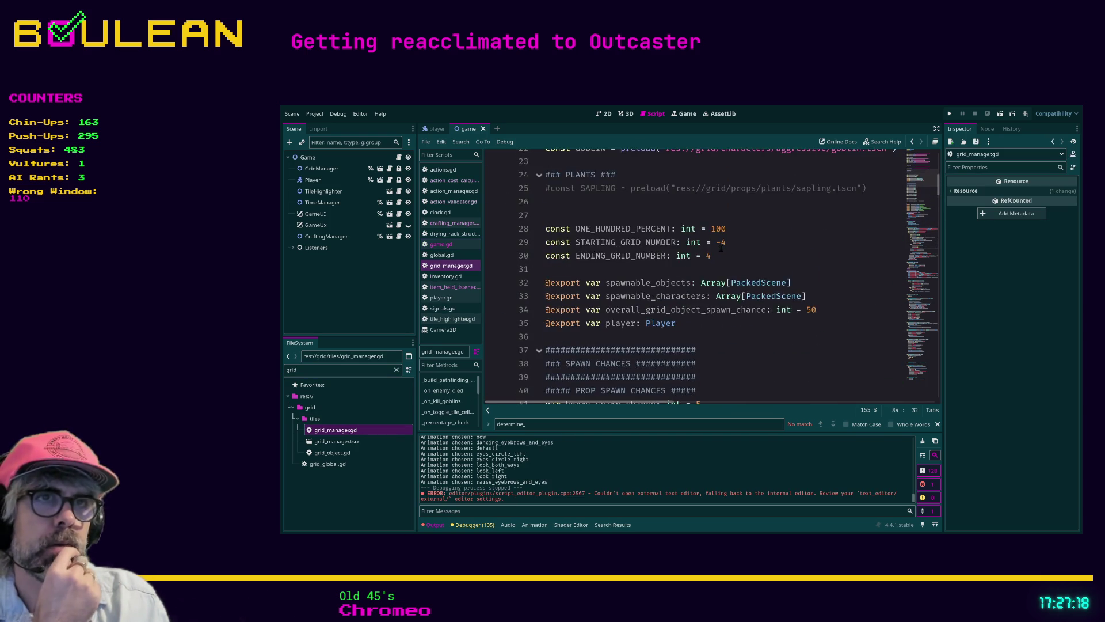
pyautogui.scroll(3, 721, 253)
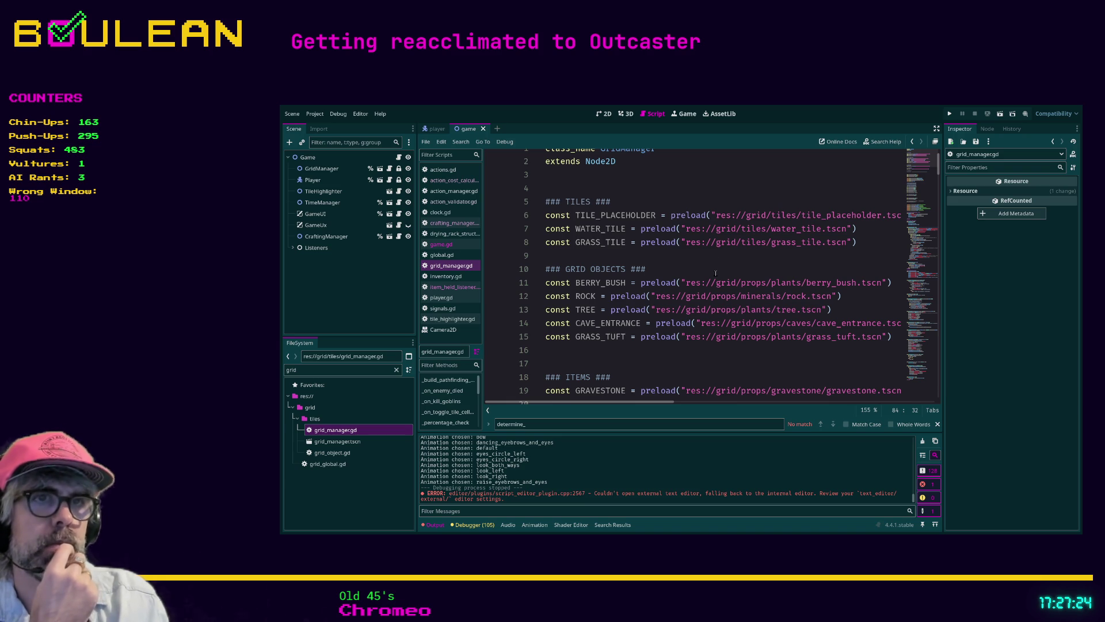
pyautogui.scroll(1, 715, 276)
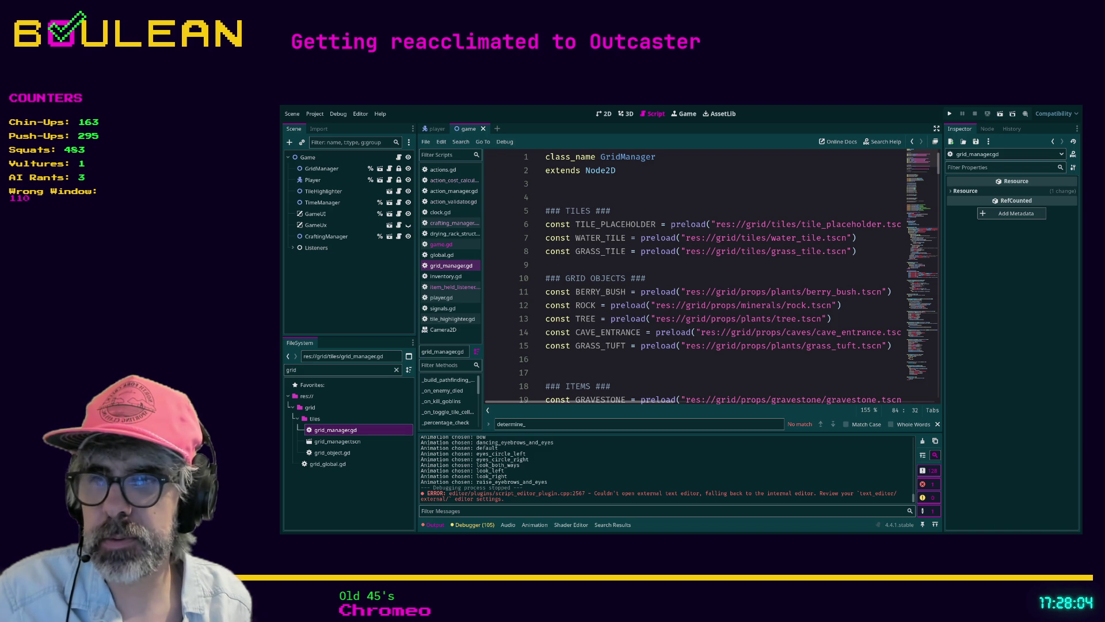
# Step: Review around line 16 of grid_manager.gd, then return to GridGlobal on line 146 of game.gd
pyautogui.click(583, 346)
pyautogui.click(584, 363)
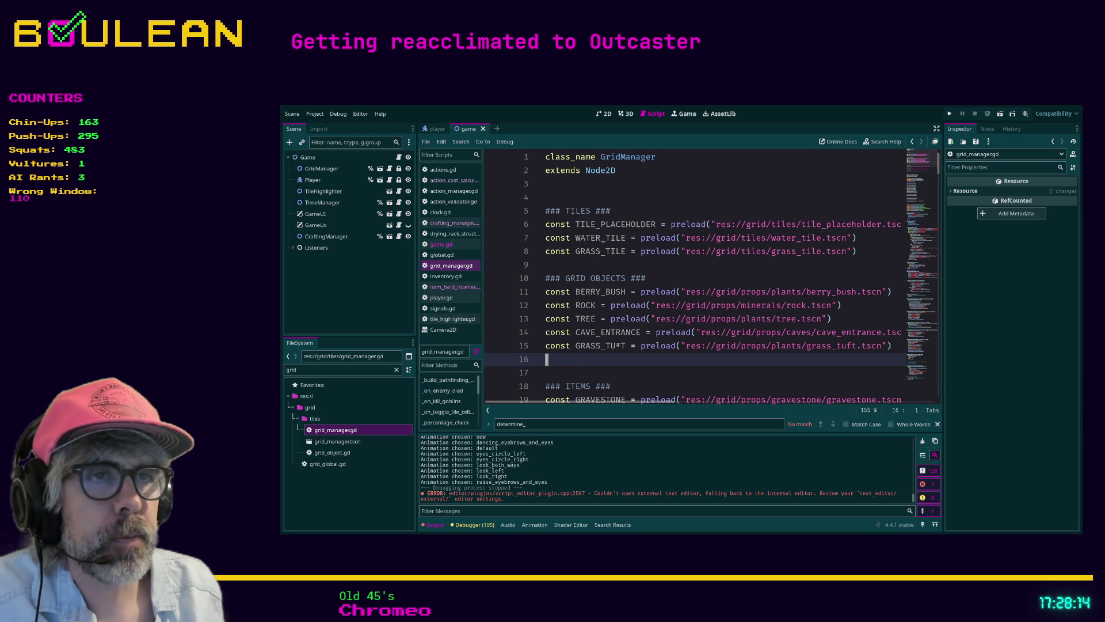
pyautogui.scroll(-1, 644, 308)
pyautogui.scroll(-9, 643, 308)
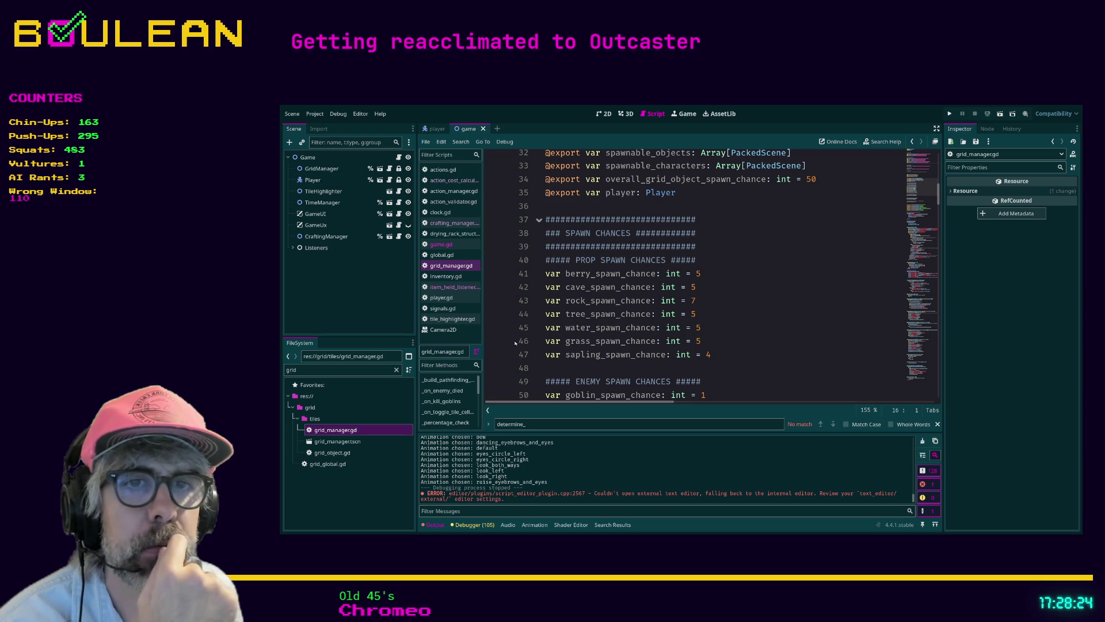
pyautogui.click(447, 247)
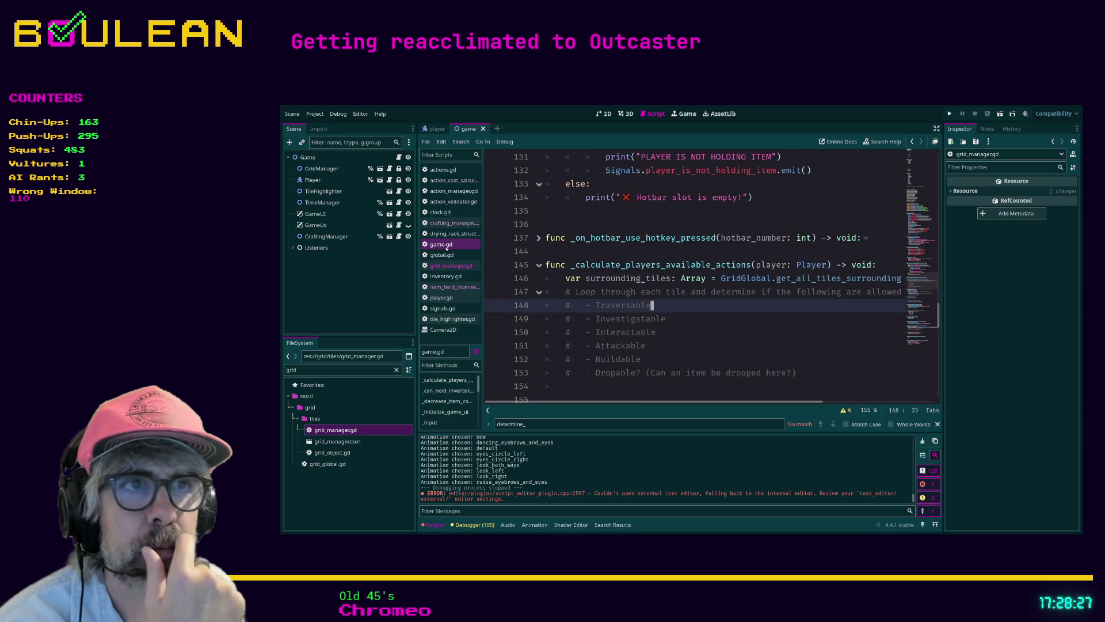
pyautogui.click(741, 280)
# Step: Jump from GridGlobal to grid_global.gd and browse tiles_dict and get_tile_by_cell_id
pyautogui.keyDown('ctrl'); pyautogui.click(741, 279); pyautogui.keyUp('ctrl')
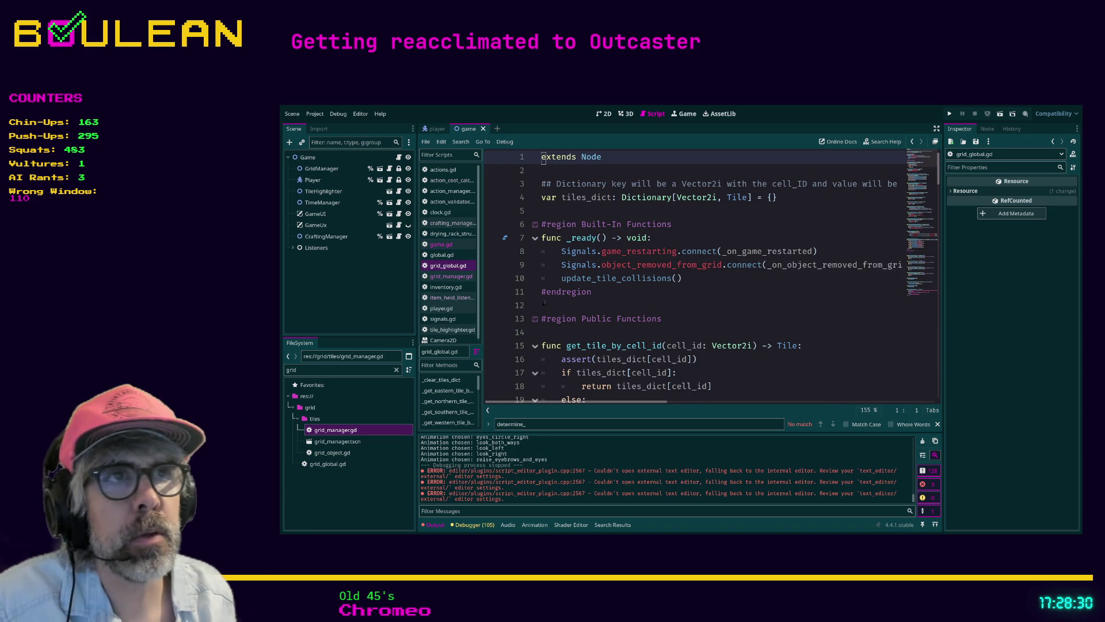
pyautogui.scroll(-3, 741, 283)
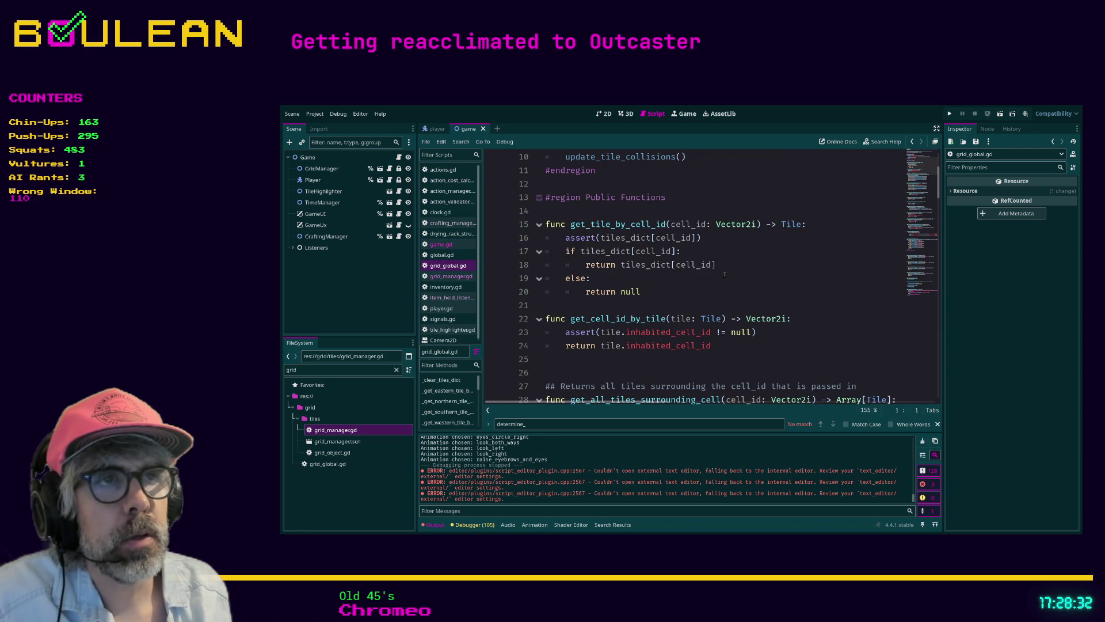
pyautogui.scroll(-3, 679, 259)
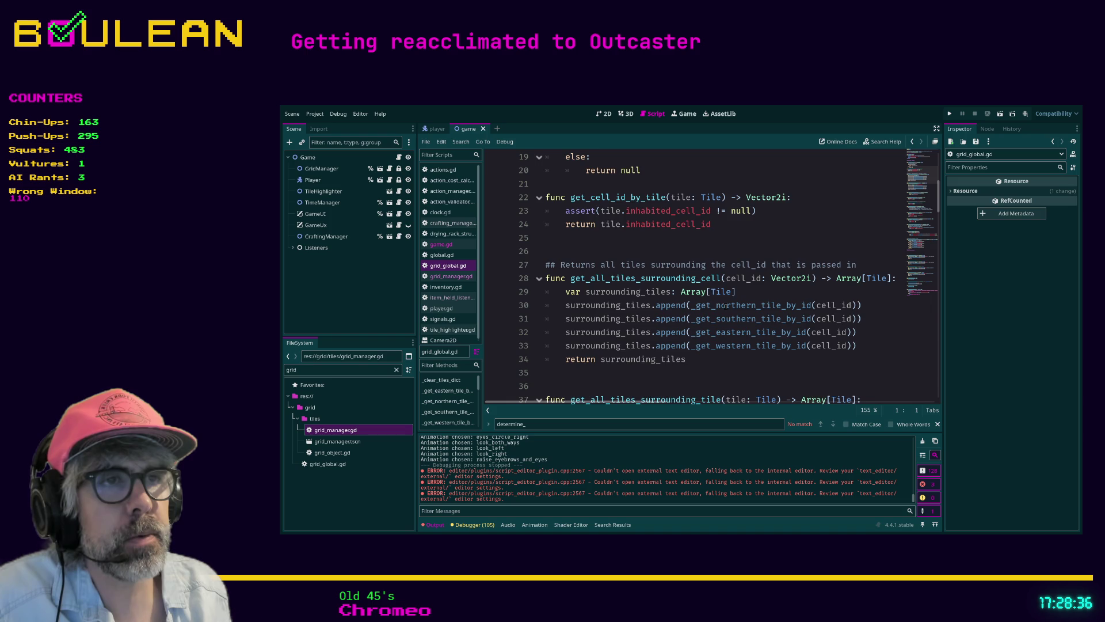
pyautogui.scroll(6, 726, 306)
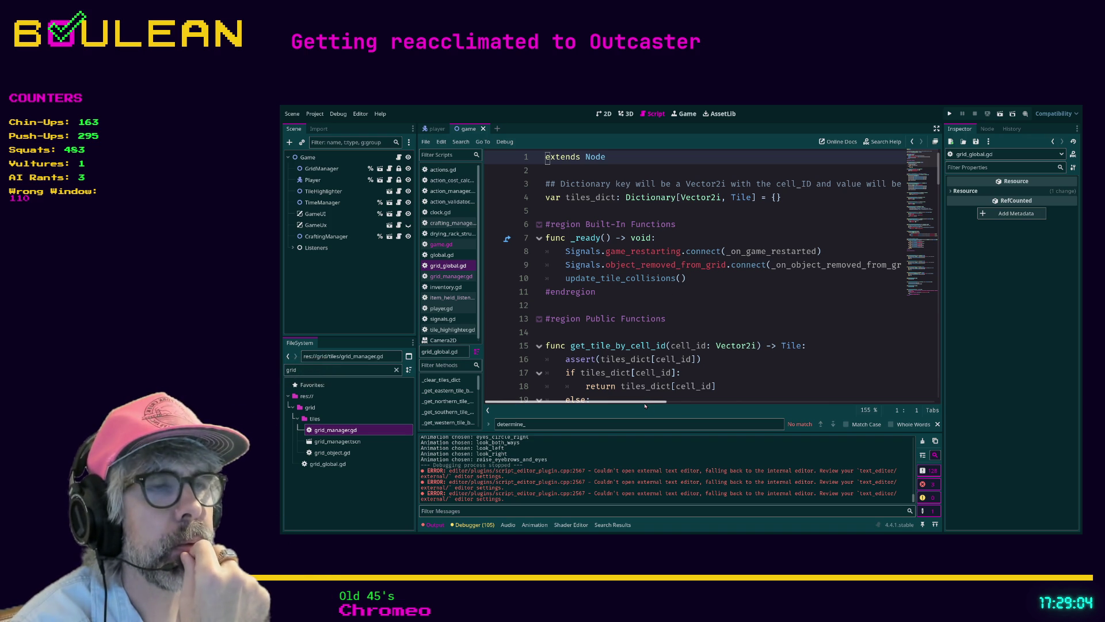
pyautogui.moveTo(646, 405)
pyautogui.mouseDown()
pyautogui.moveTo(670, 409)
pyautogui.moveTo(629, 403)
pyautogui.mouseUp()
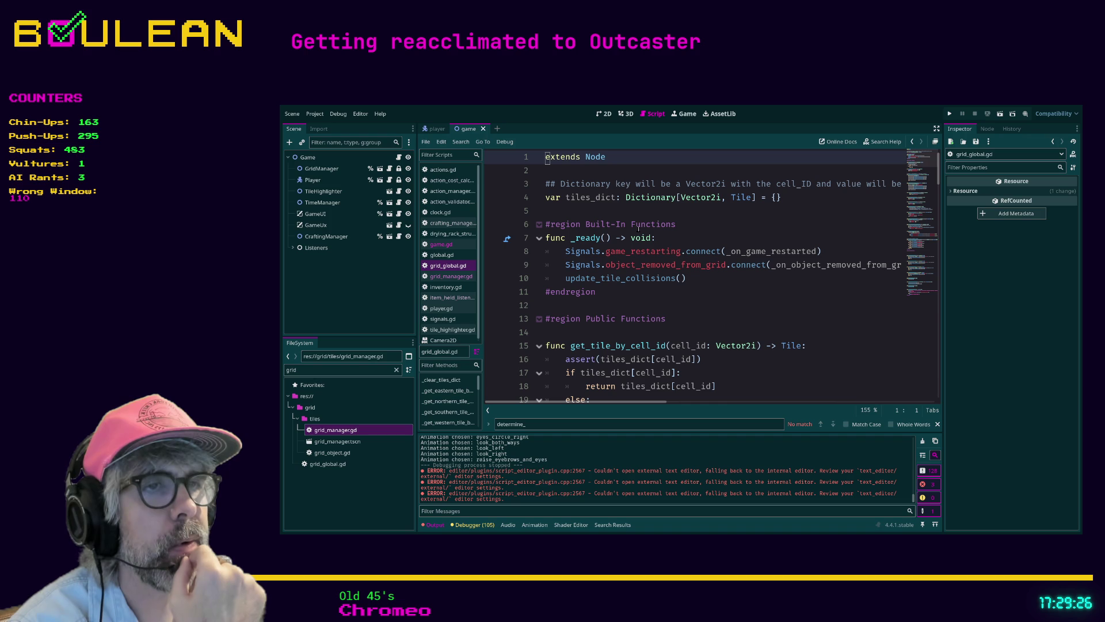
pyautogui.scroll(-1, 622, 278)
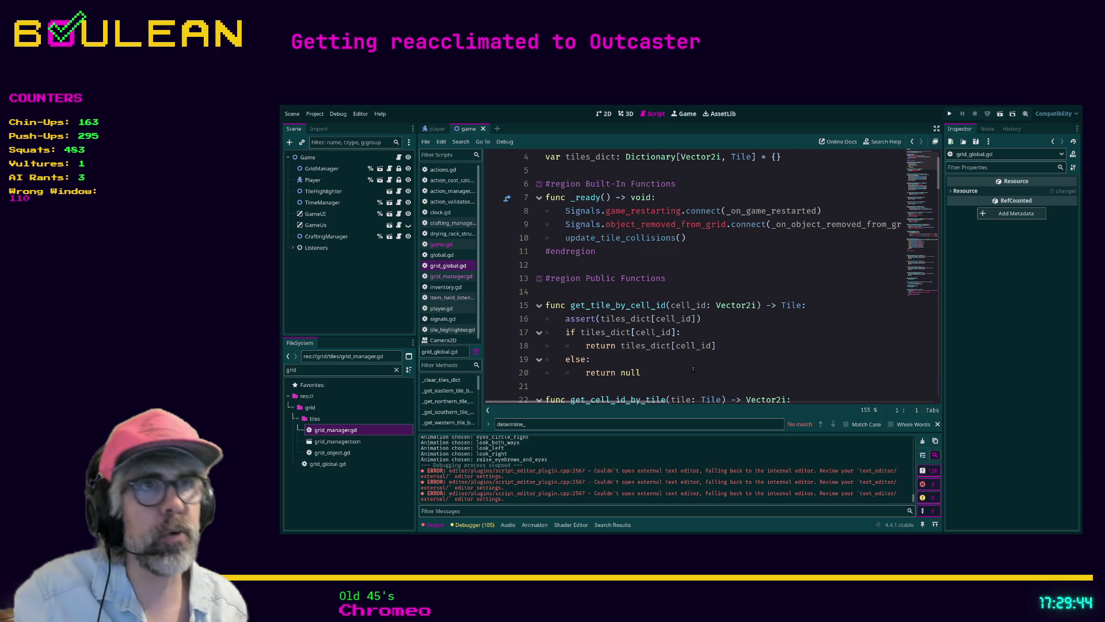
# Step: Return to game.gd and review the Traversable and Buildable comment lines
pyautogui.click(452, 246)
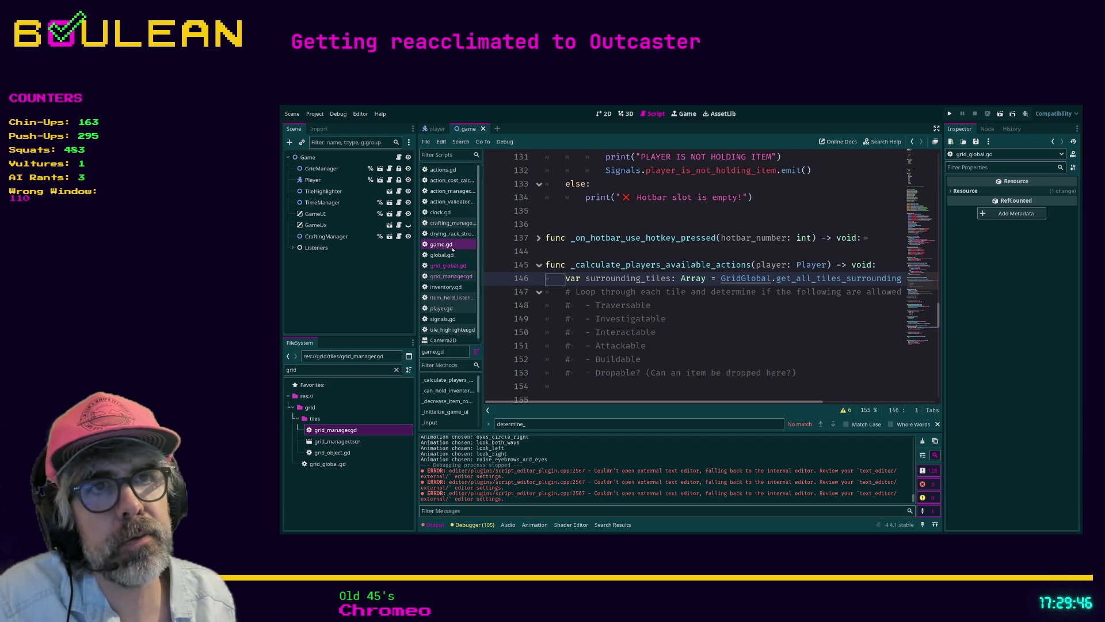
pyautogui.click(672, 307)
pyautogui.moveTo(672, 307); pyautogui.dragTo(596, 306)
pyautogui.click(596, 307)
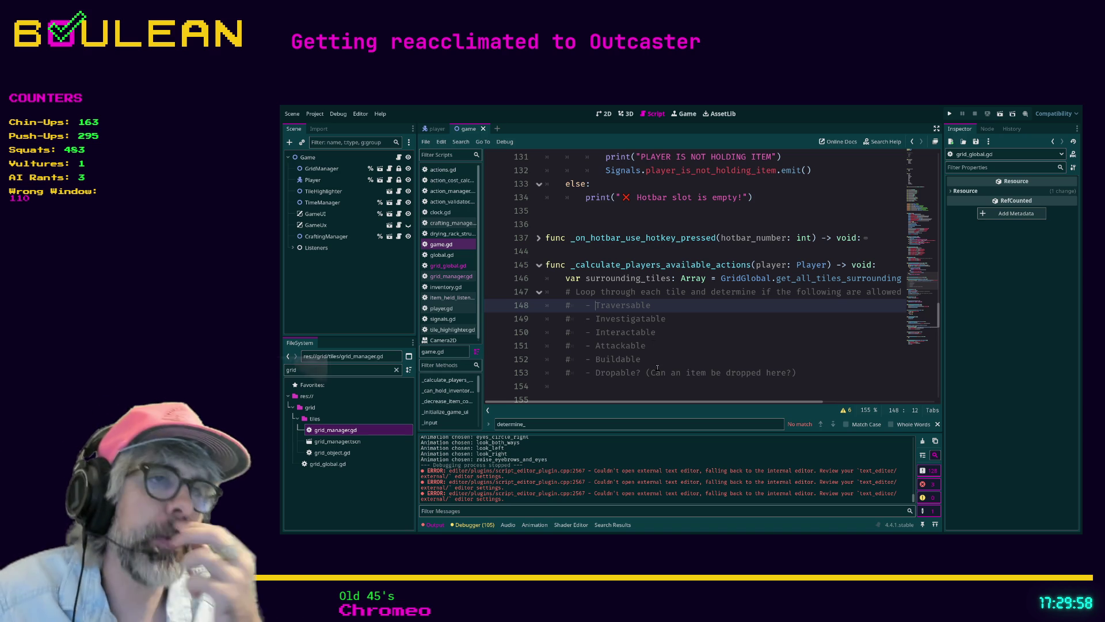
pyautogui.click(658, 361)
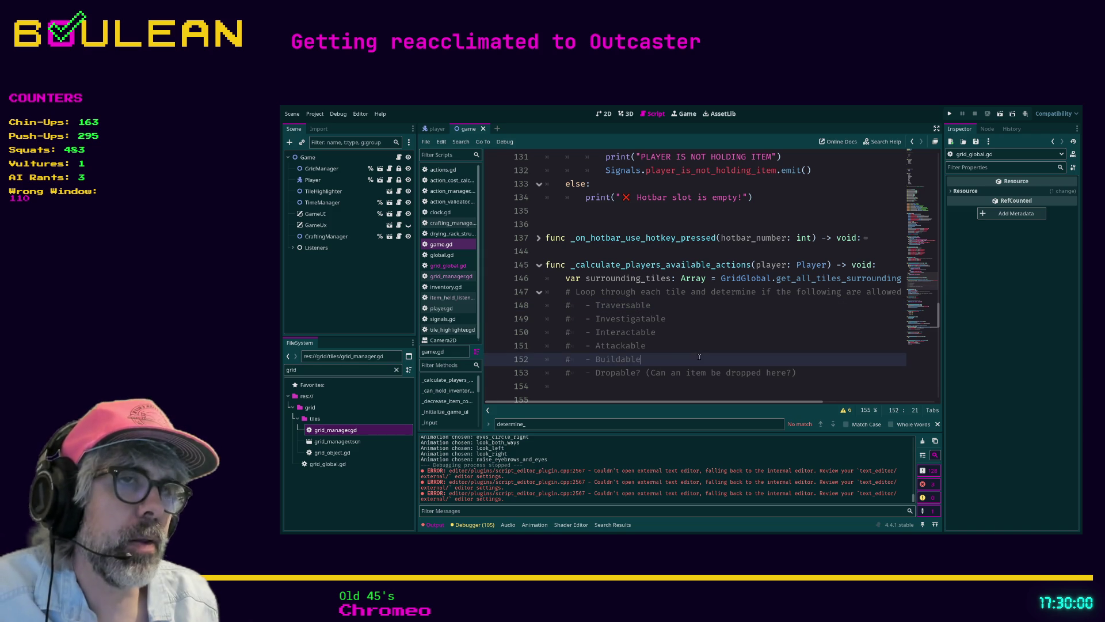
# Step: Change the FileSystem filter from 'grid' to 'tile' and scroll to the tile files
pyautogui.doubleClick(353, 374)
pyautogui.write('ti')
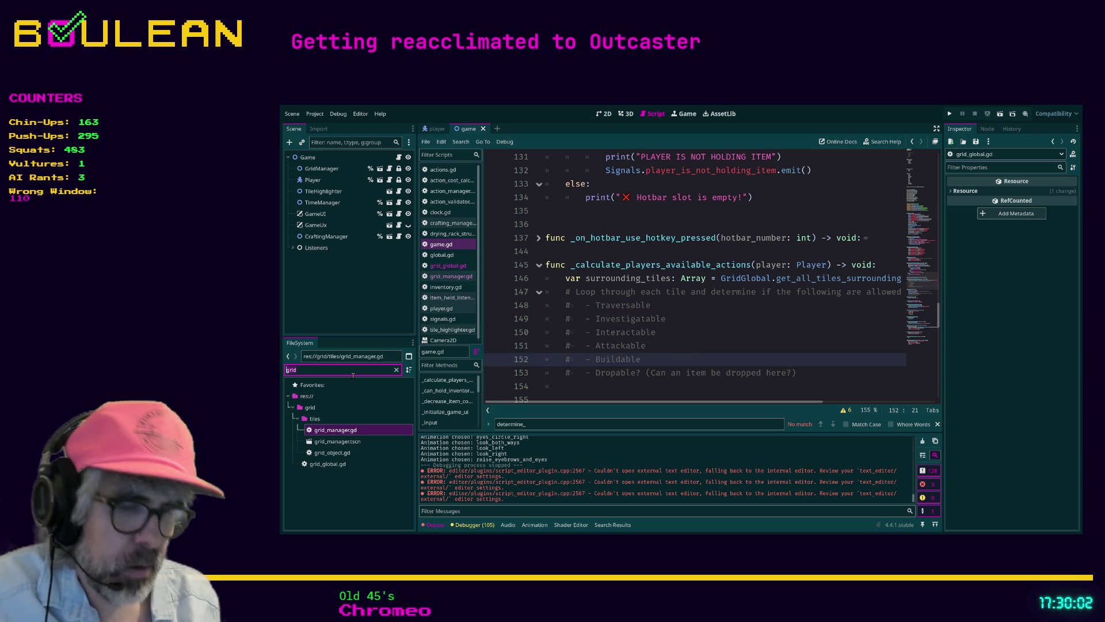
pyautogui.write('le')
pyautogui.scroll(-4, 349, 443)
pyautogui.scroll(-3, 349, 449)
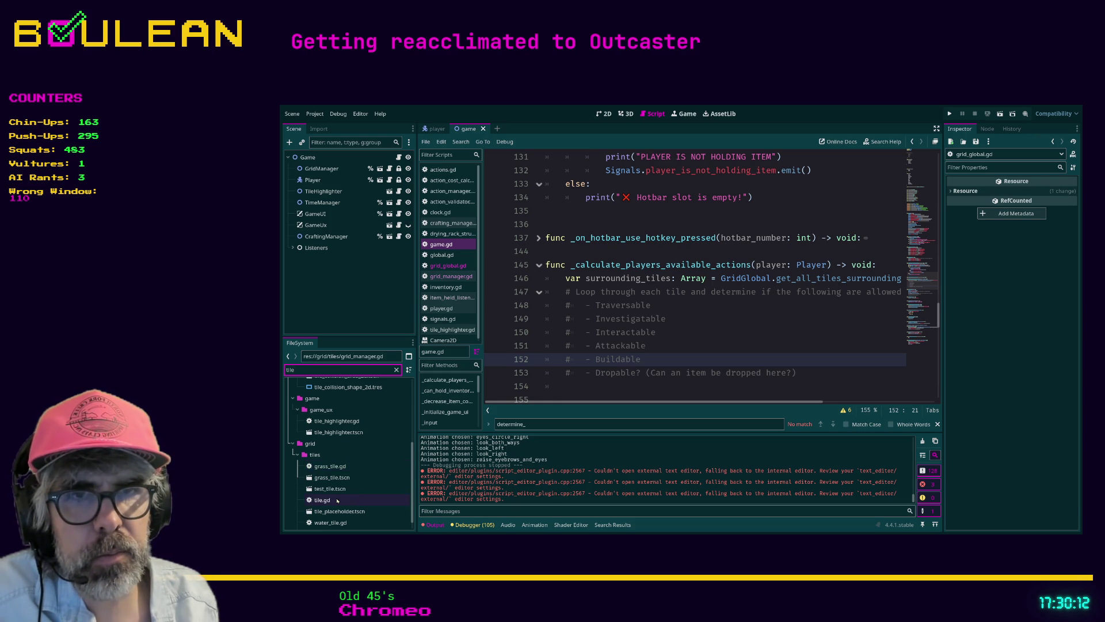
# Step: Open grass_tile.tscn in 2D, check the GrassTile root's Inspector properties, then go back to game.gd
pyautogui.doubleClick(344, 479)
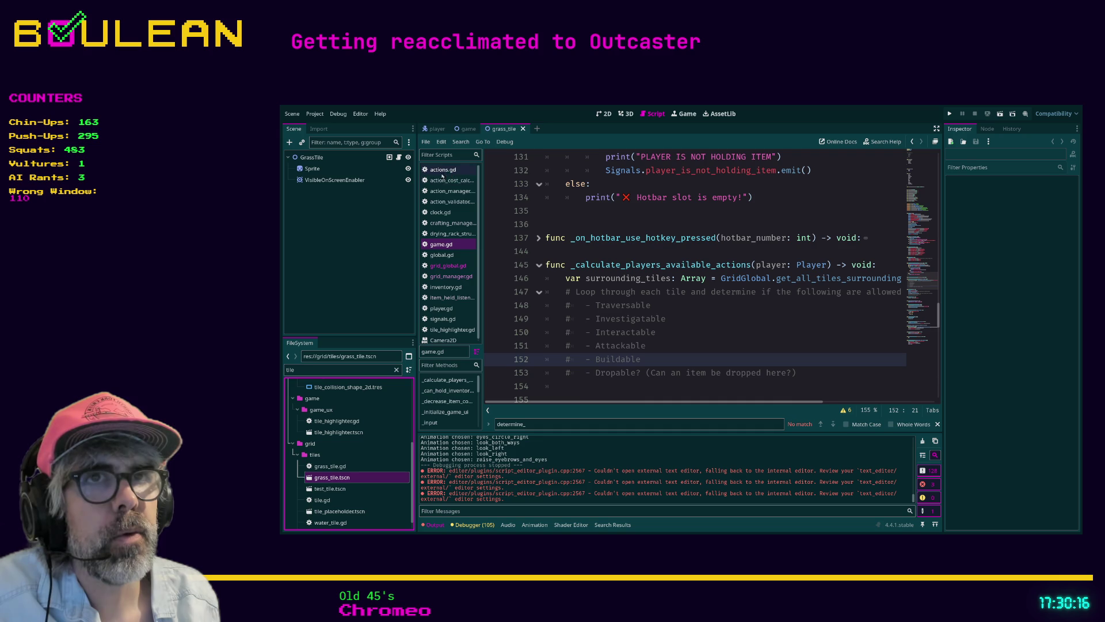
pyautogui.click(604, 114)
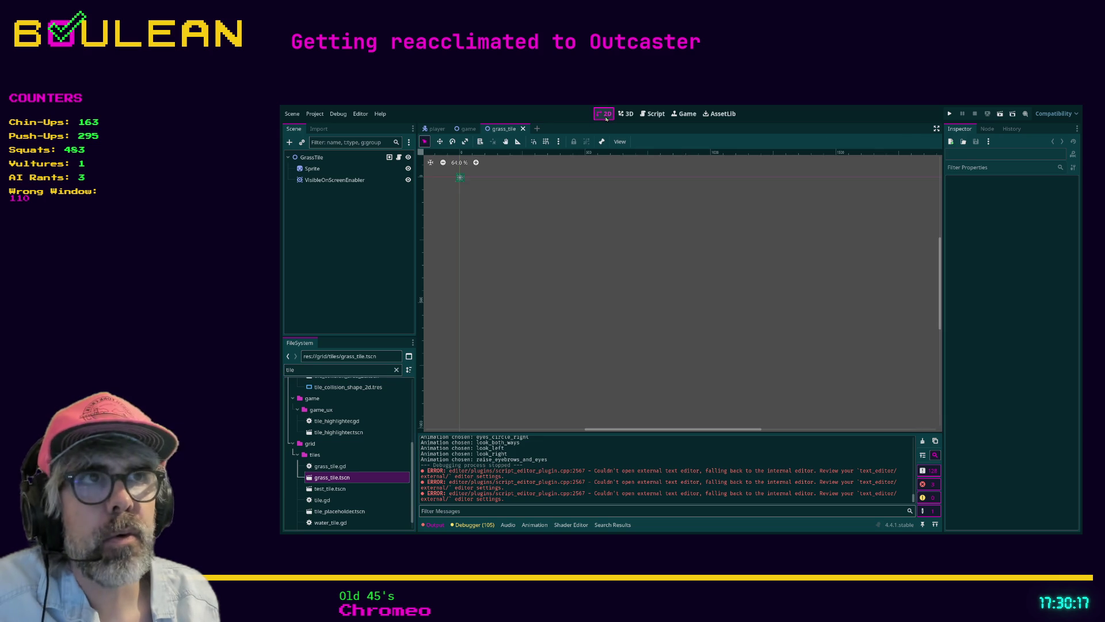
pyautogui.click(313, 157)
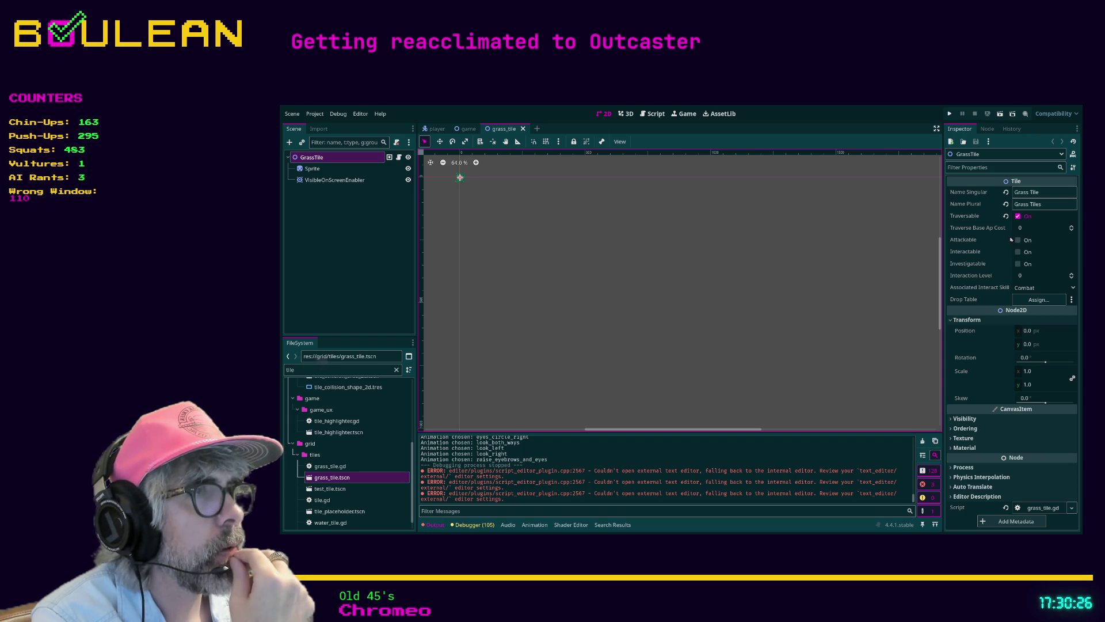
pyautogui.click(646, 118)
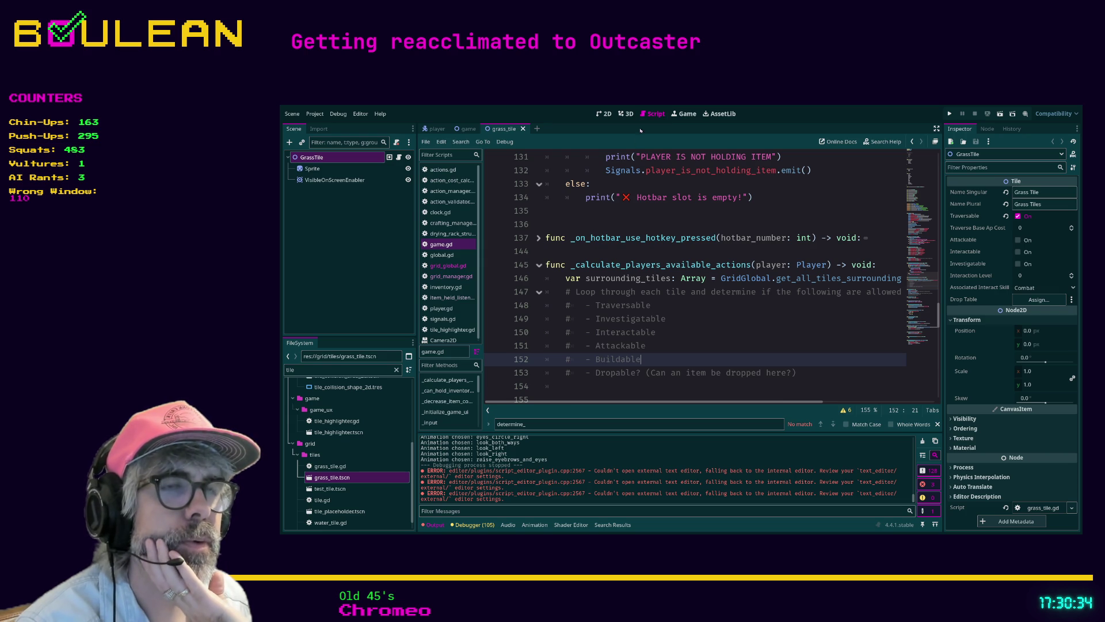
# Step: Replace the loop comment with one asking for the action points required per tile action
pyautogui.click(583, 305)
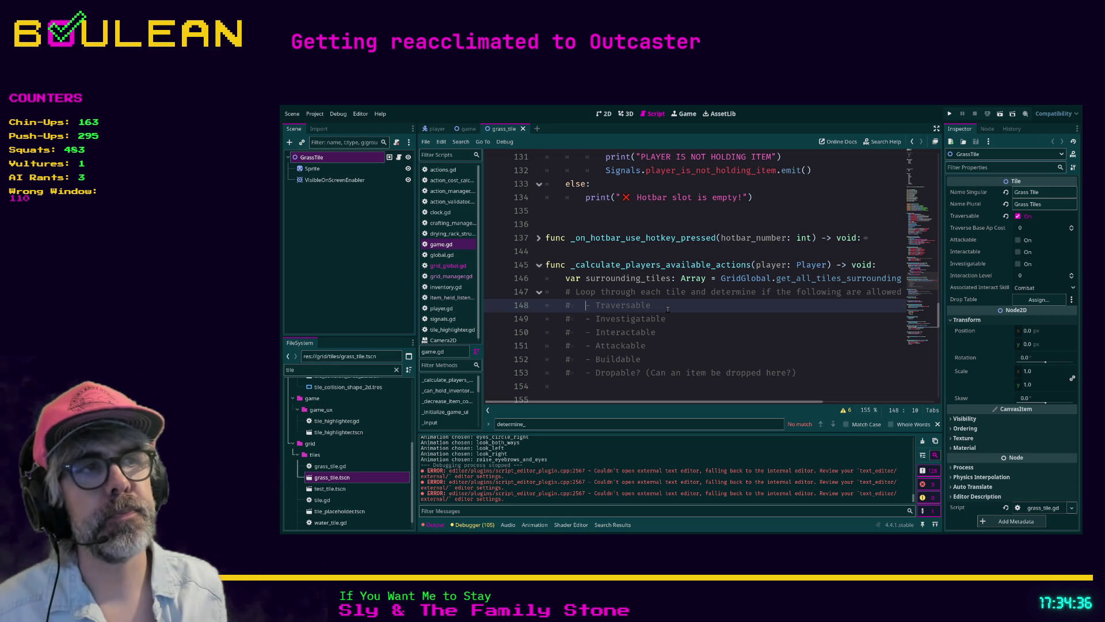
pyautogui.press('Up')
pyautogui.hotkey('ctrl', 'shift', 'Return')
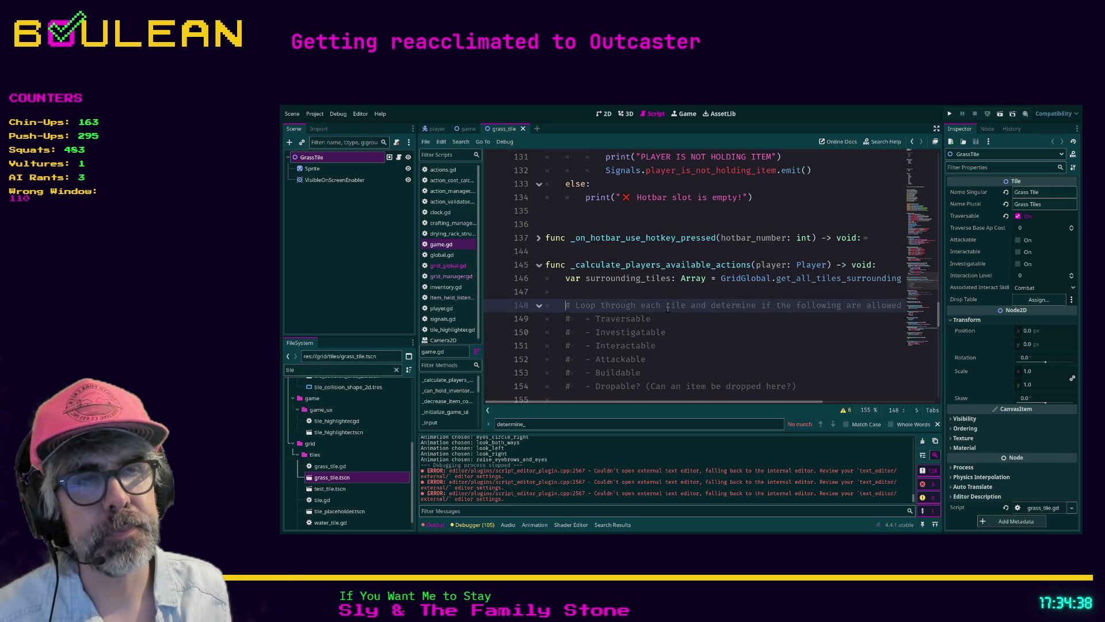
pyautogui.write('# Lo')
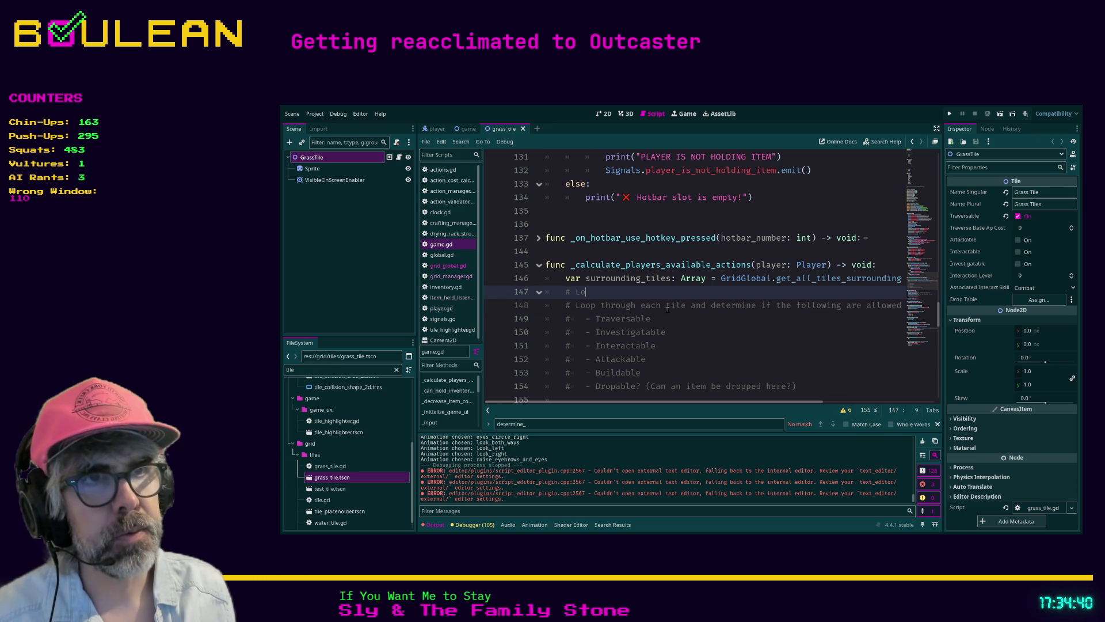
pyautogui.write('op through each tile ')
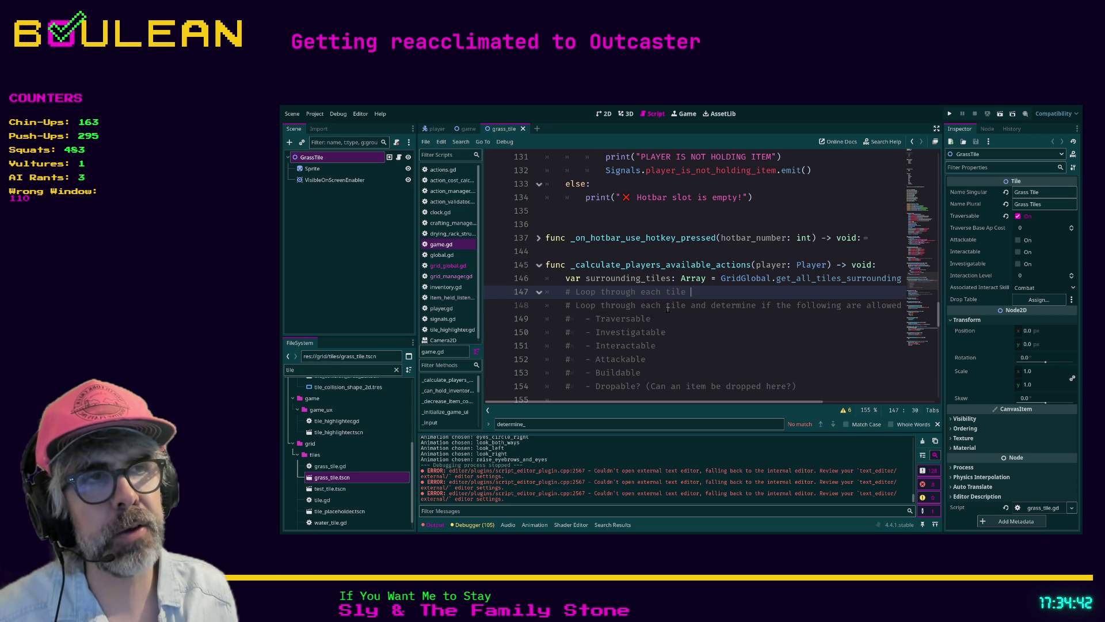
pyautogui.write('and determine the ')
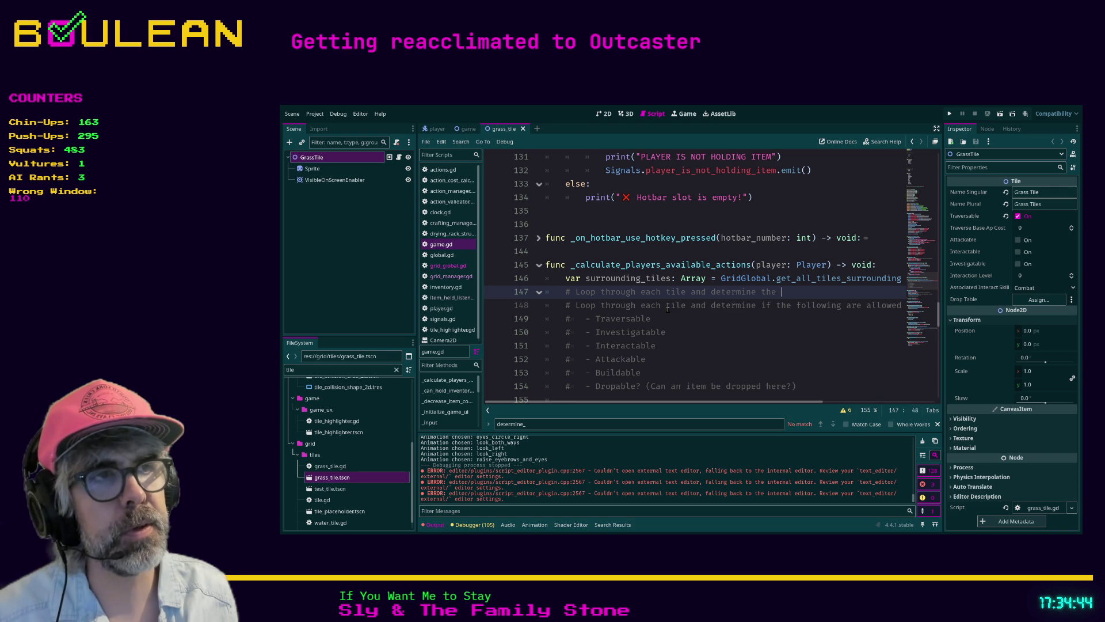
pyautogui.write('action porequired')
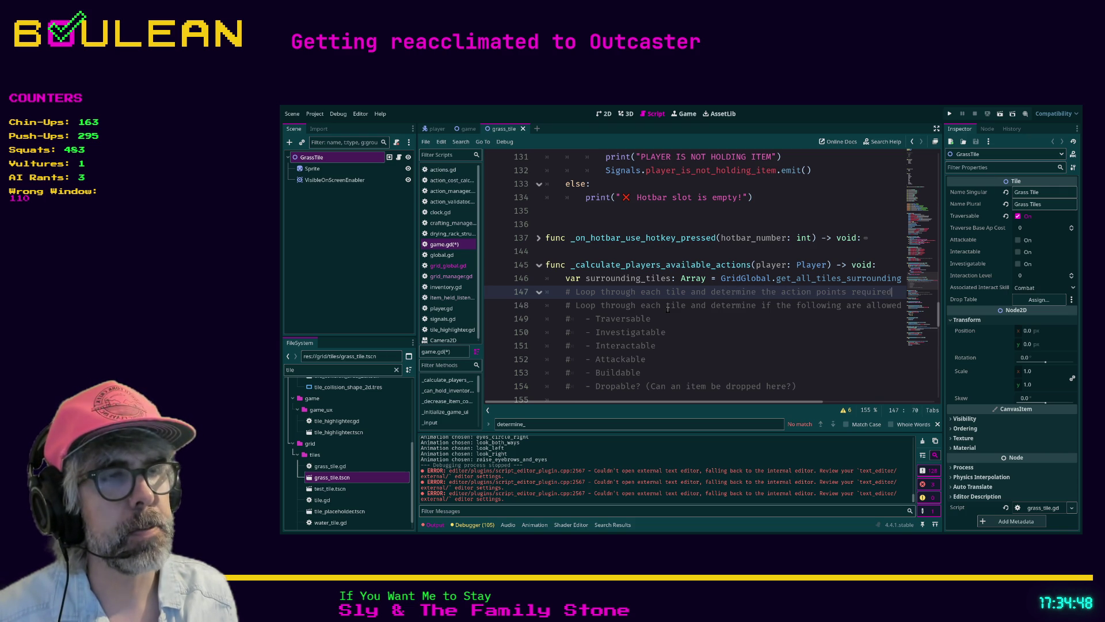
pyautogui.write(' to do eac')
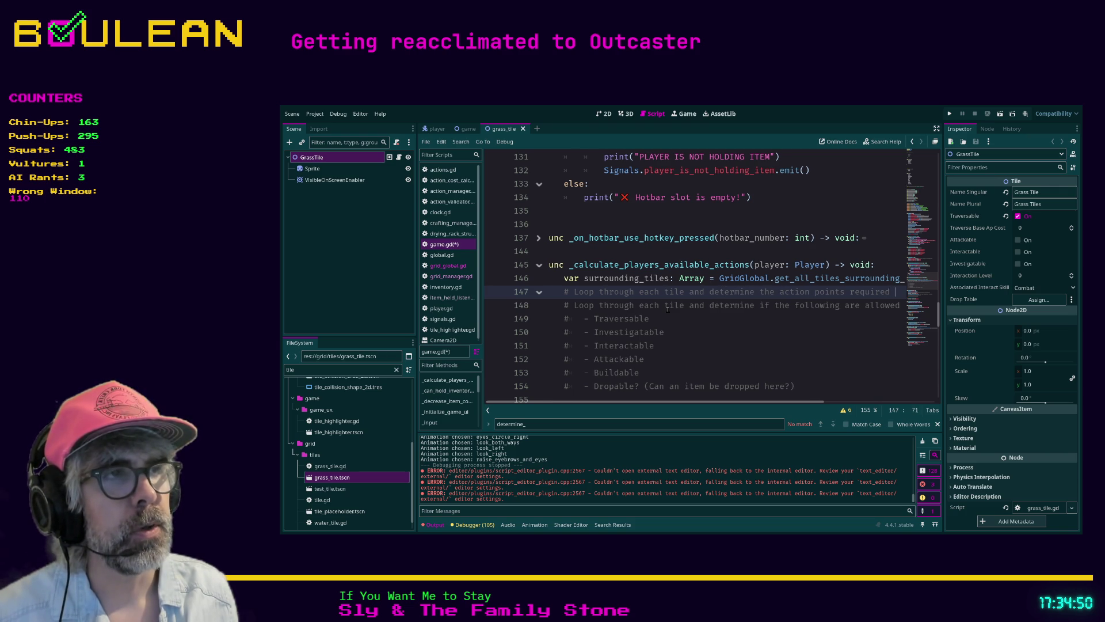
pyautogui.write('h of the following')
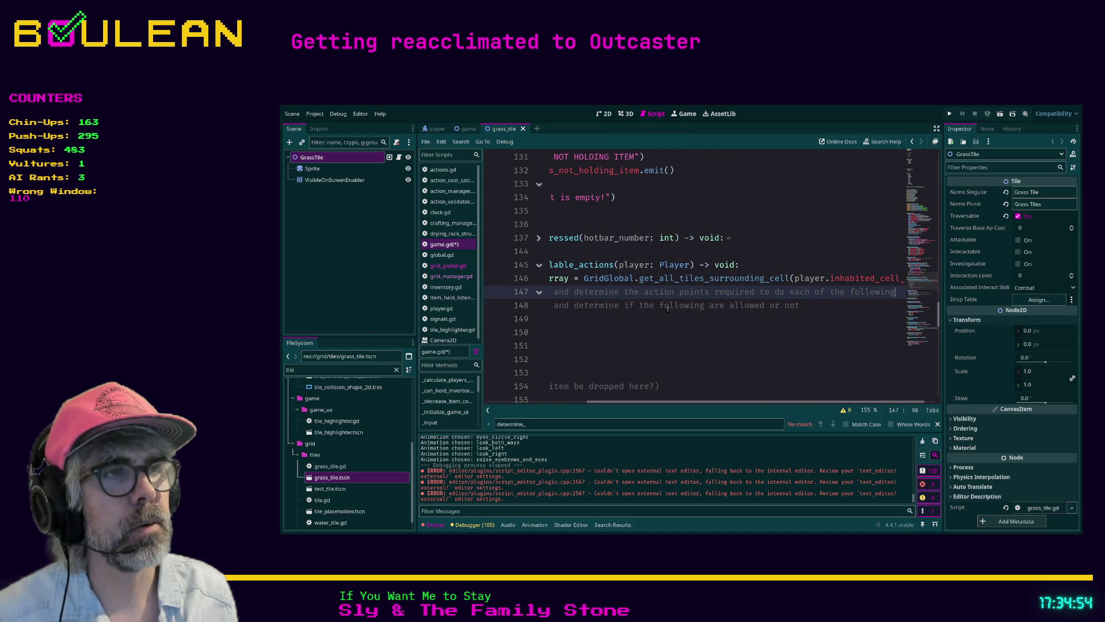
pyautogui.write(':')
pyautogui.press('Down')
pyautogui.hotkey('shift', 'Home')
pyautogui.press('BackSpace')
pyautogui.press('BackSpace')
# Step: Rename the Traversable, Investigatable, Interactable and Attackable comments to Traverse, Investigate, Interact and Attack
pyautogui.press('Down')
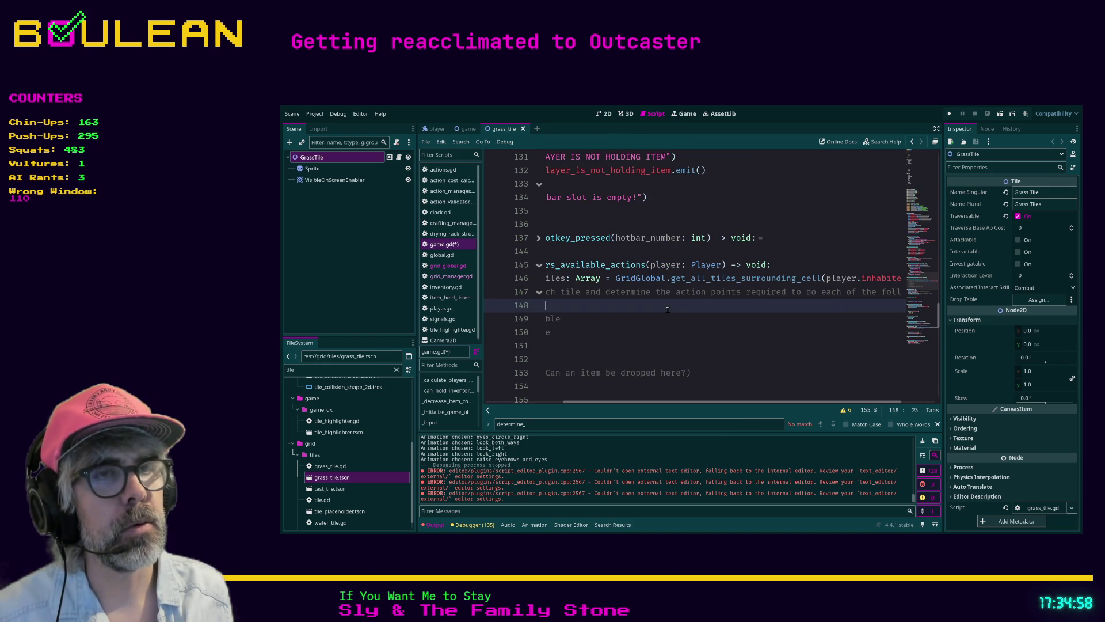
pyautogui.hotkey('ctrl', 'Left')
pyautogui.hotkey('ctrl', 'Left')
pyautogui.hotkey('ctrl', 'Left')
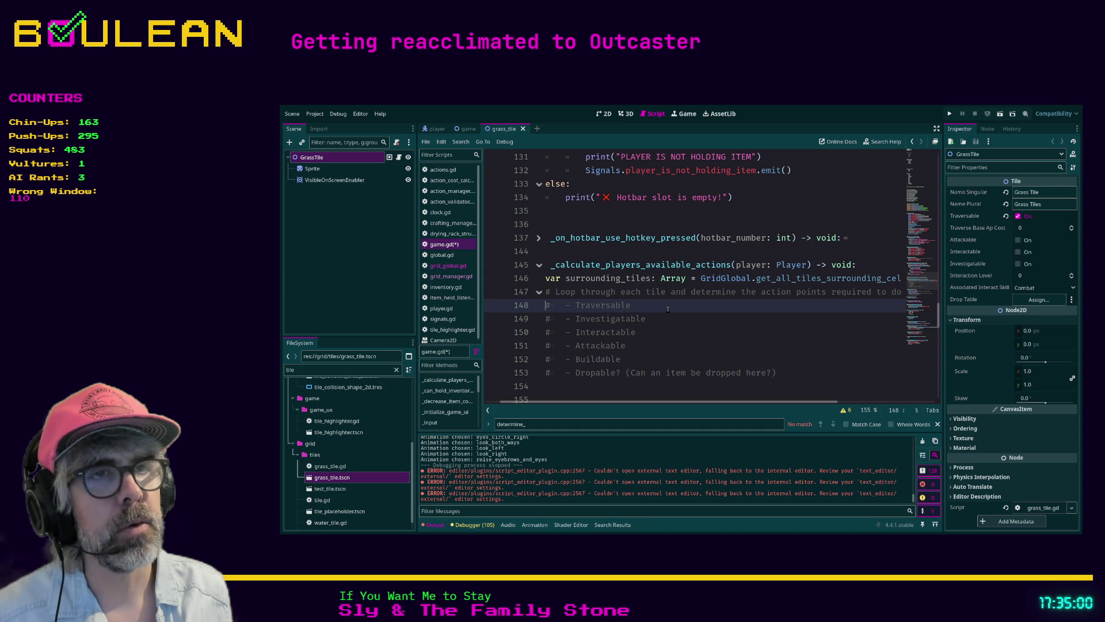
pyautogui.press('Left')
pyautogui.press('Left')
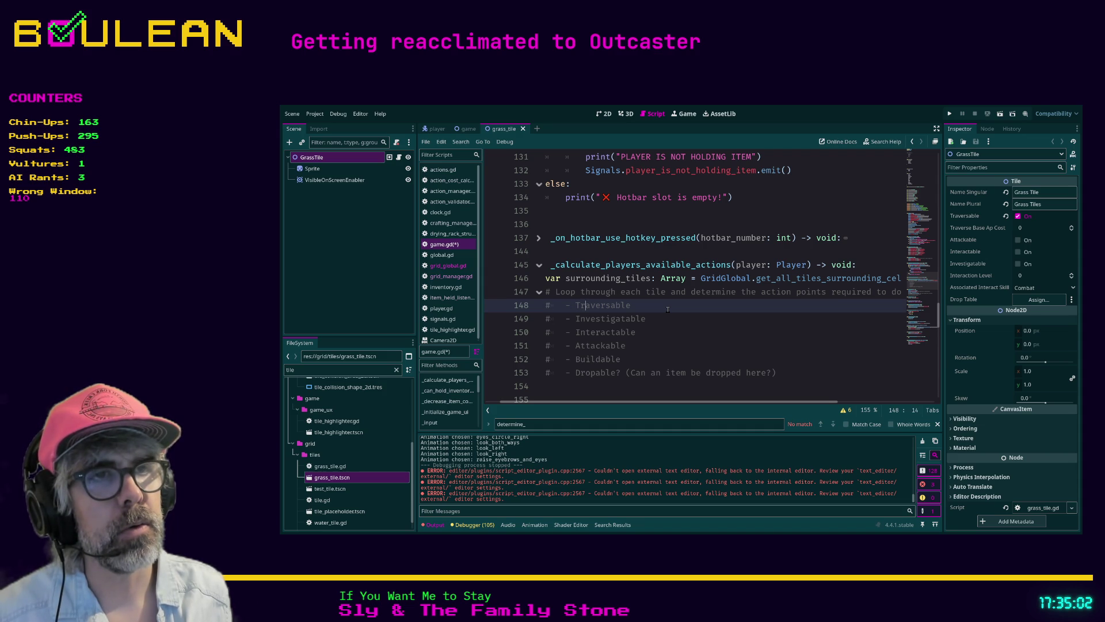
pyautogui.press('BackSpace')
pyautogui.press('BackSpace')
pyautogui.press('BackSpace')
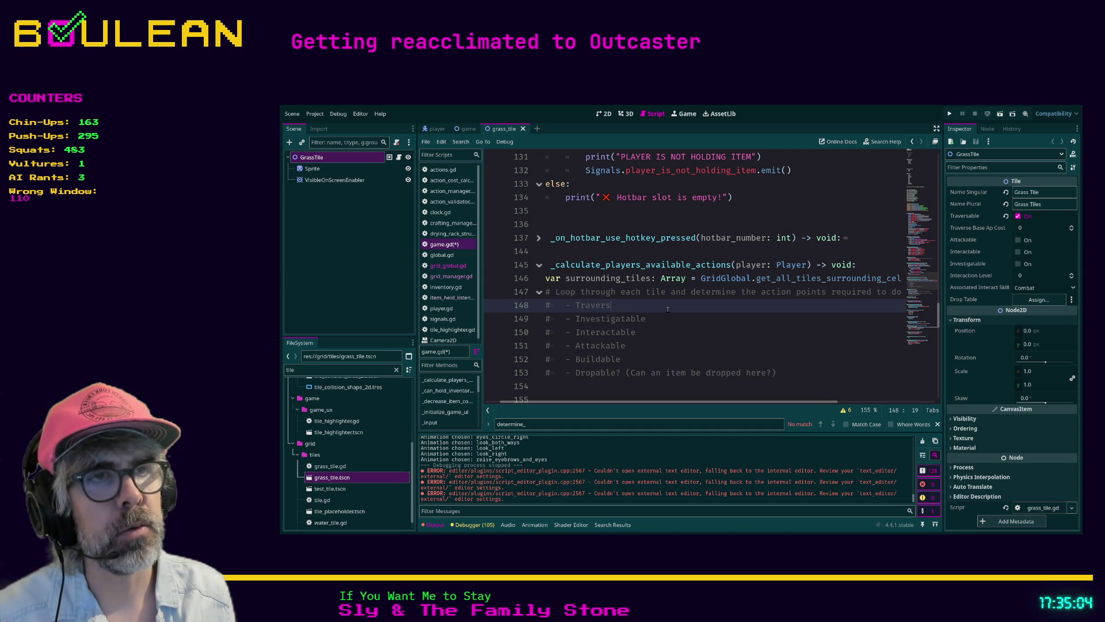
pyautogui.write('e')
pyautogui.press('Down')
pyautogui.press('Right')
pyautogui.press('Delete')
pyautogui.press('Delete')
pyautogui.press('Delete')
pyautogui.press('Down')
pyautogui.press('Delete')
pyautogui.press('Delete')
pyautogui.press('BackSpace')
pyautogui.press('BackSpace')
pyautogui.press('Down')
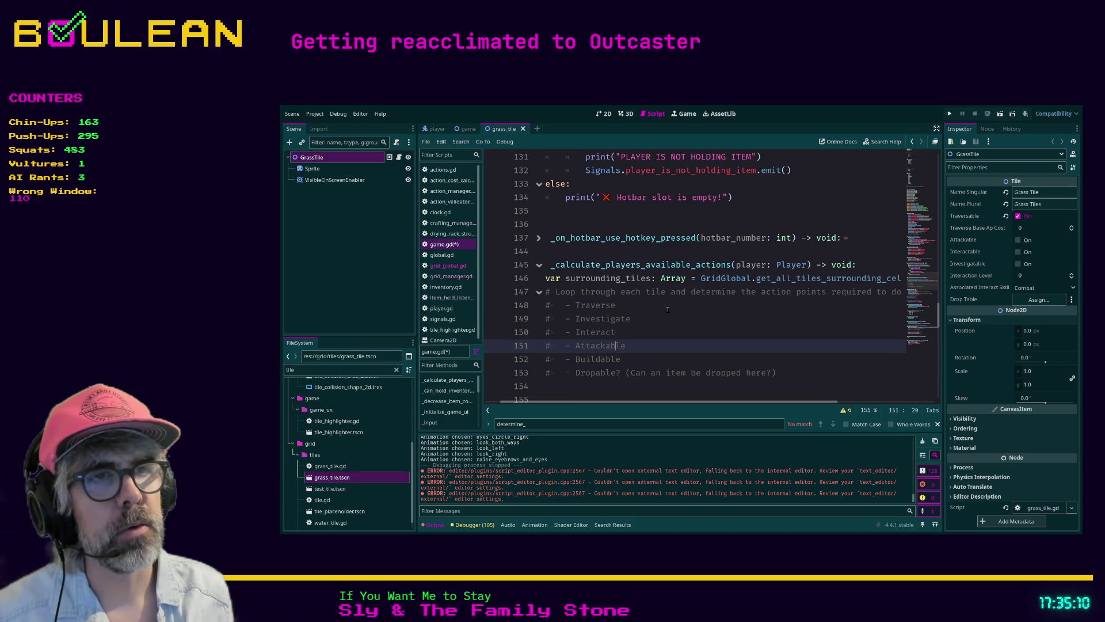
pyautogui.press('Delete')
pyautogui.press('Delete')
pyautogui.press('Delete')
pyautogui.press('Down')
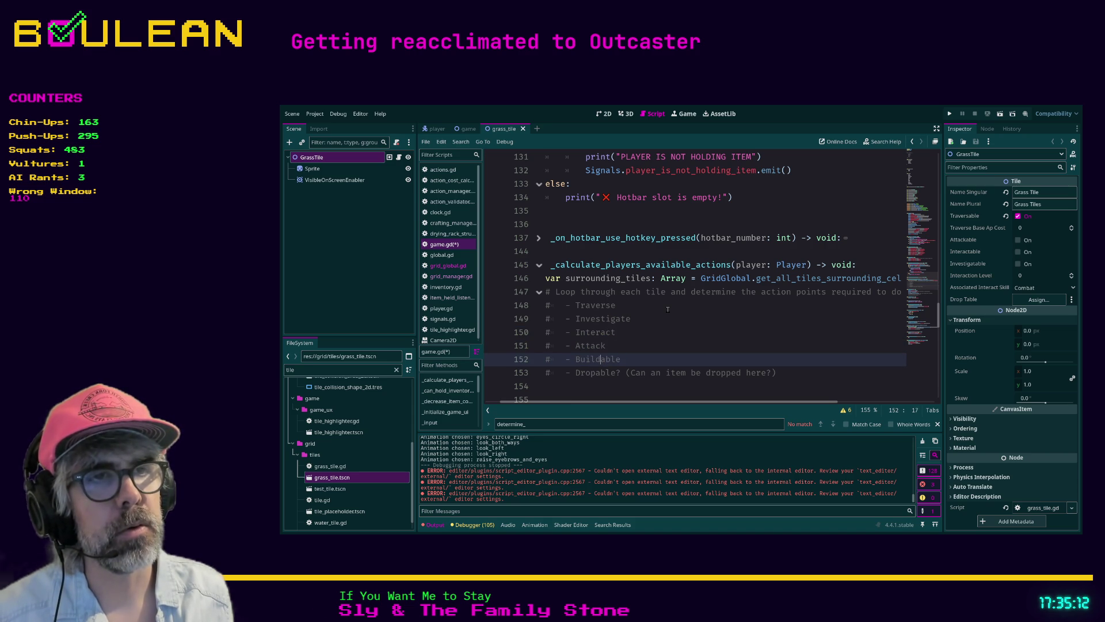
# Step: Change Buildable to 'Build (Really depends on what is being built)'
pyautogui.press('Delete')
pyautogui.press('Delete')
pyautogui.press('Delete')
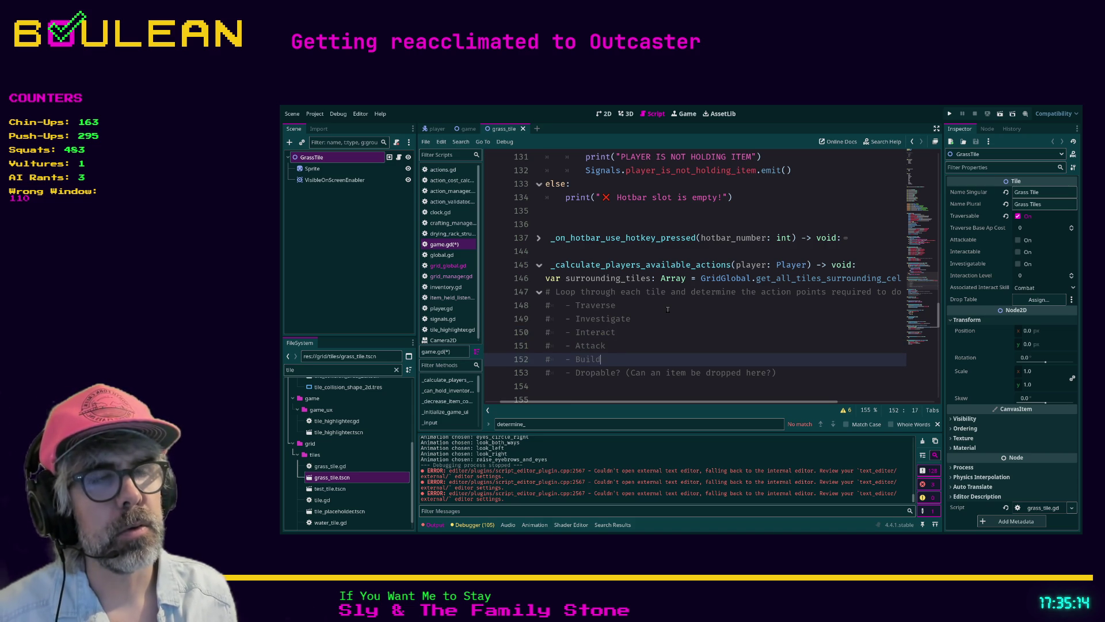
pyautogui.write('(')
pyautogui.press('BackSpace')
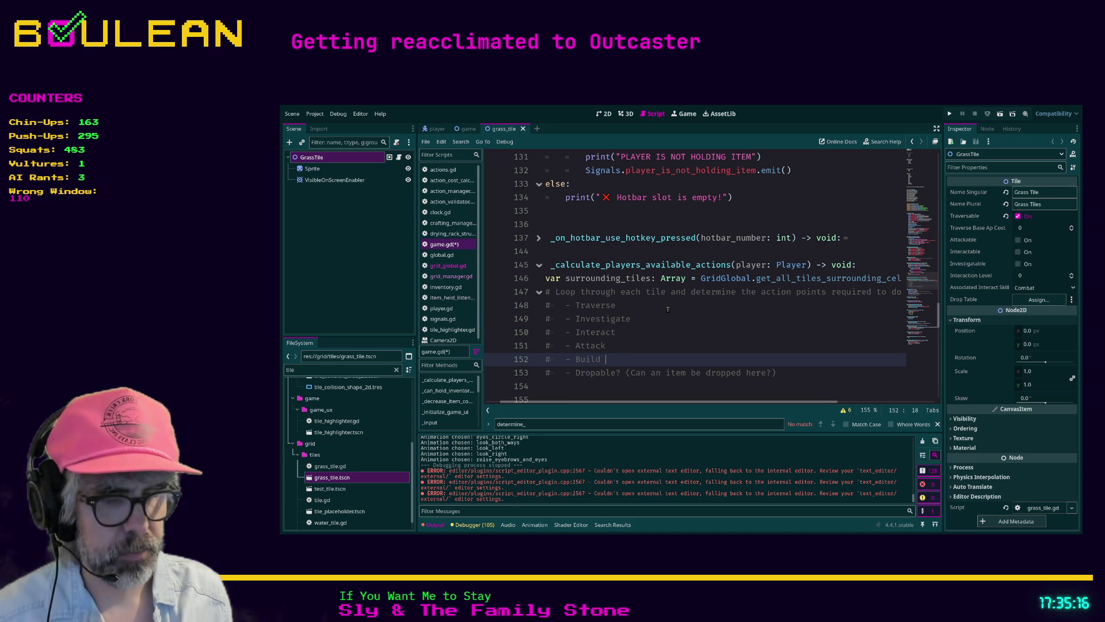
pyautogui.write('(Really depends on what is ')
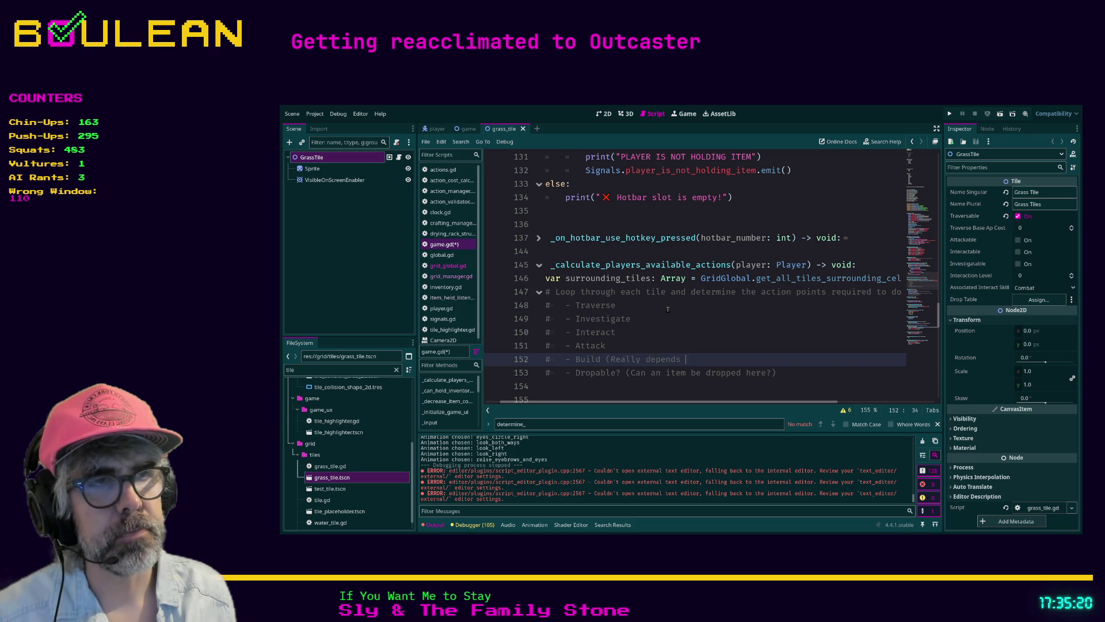
pyautogui.write('being built_')
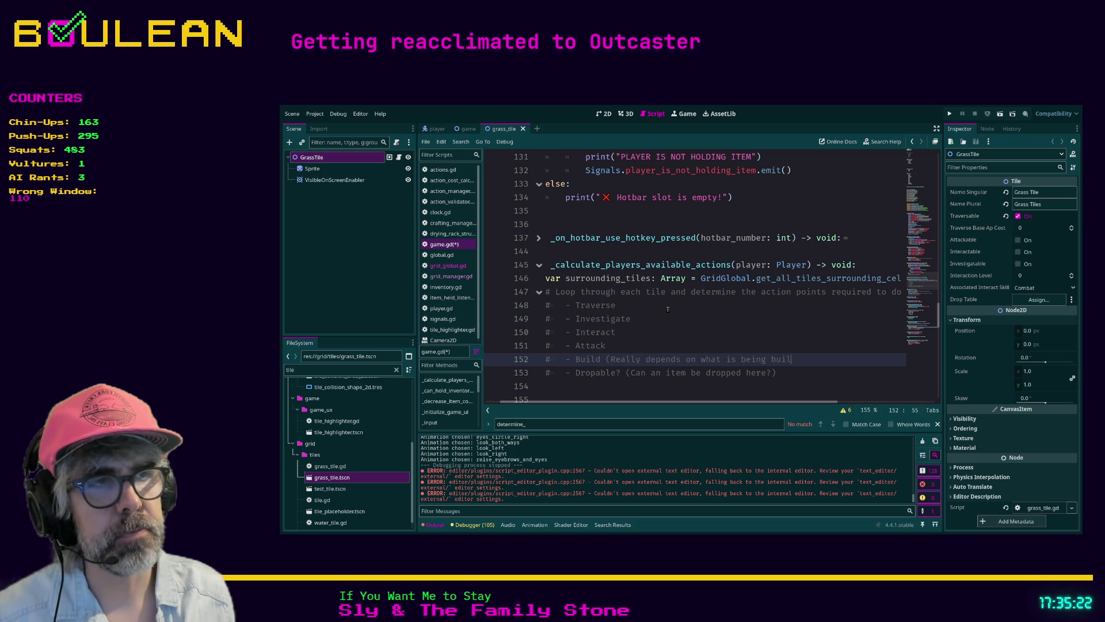
pyautogui.press('BackSpace')
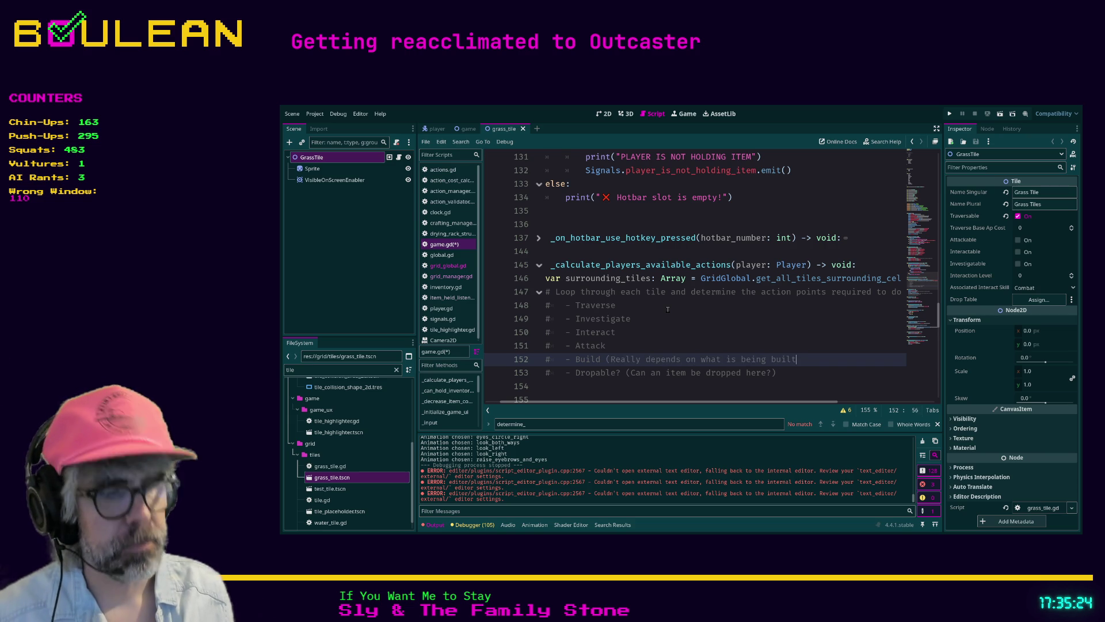
pyautogui.write(')')
# Step: Rename the last action from Dropable to 'Drop Item' and save game.gd
pyautogui.press('Down')
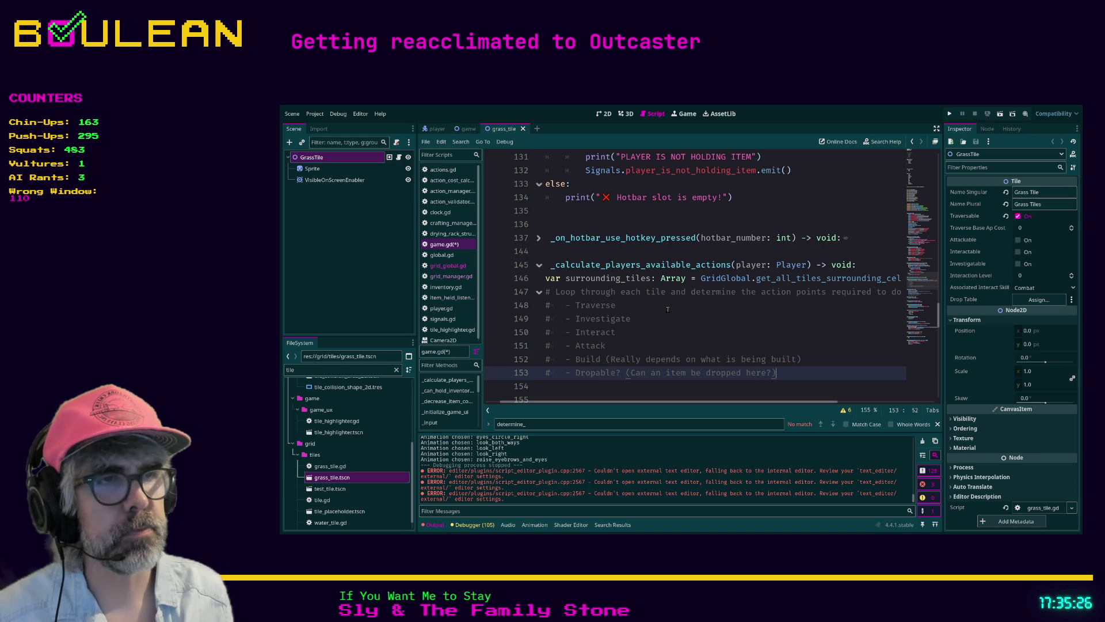
pyautogui.press('BackSpace')
pyautogui.press('BackSpace')
pyautogui.press('BackSpace')
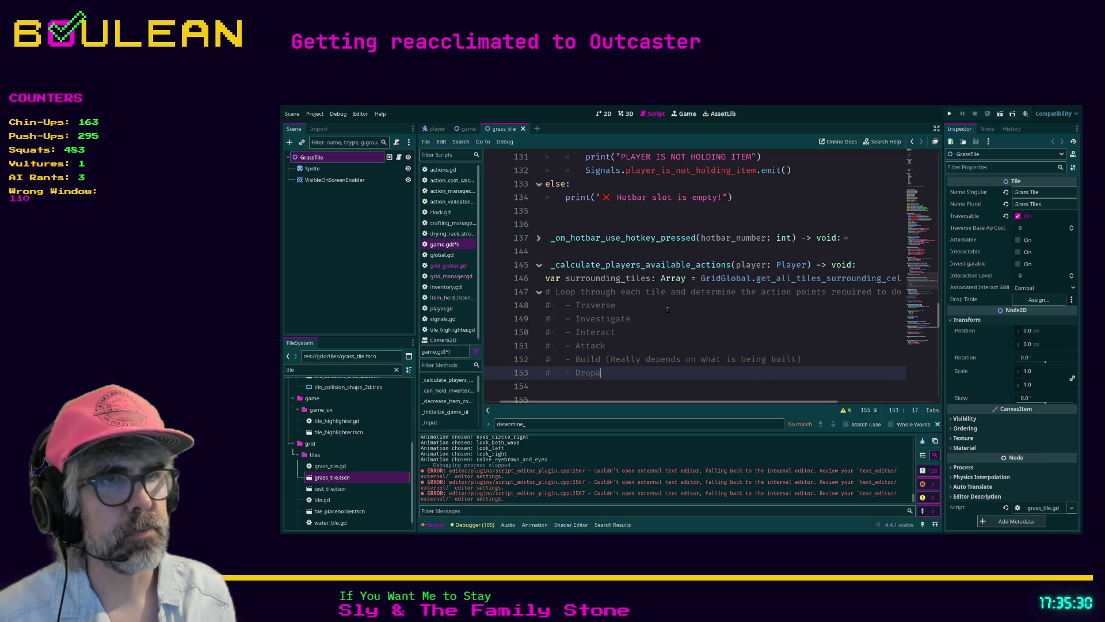
pyautogui.press('BackSpace')
pyautogui.write('Item')
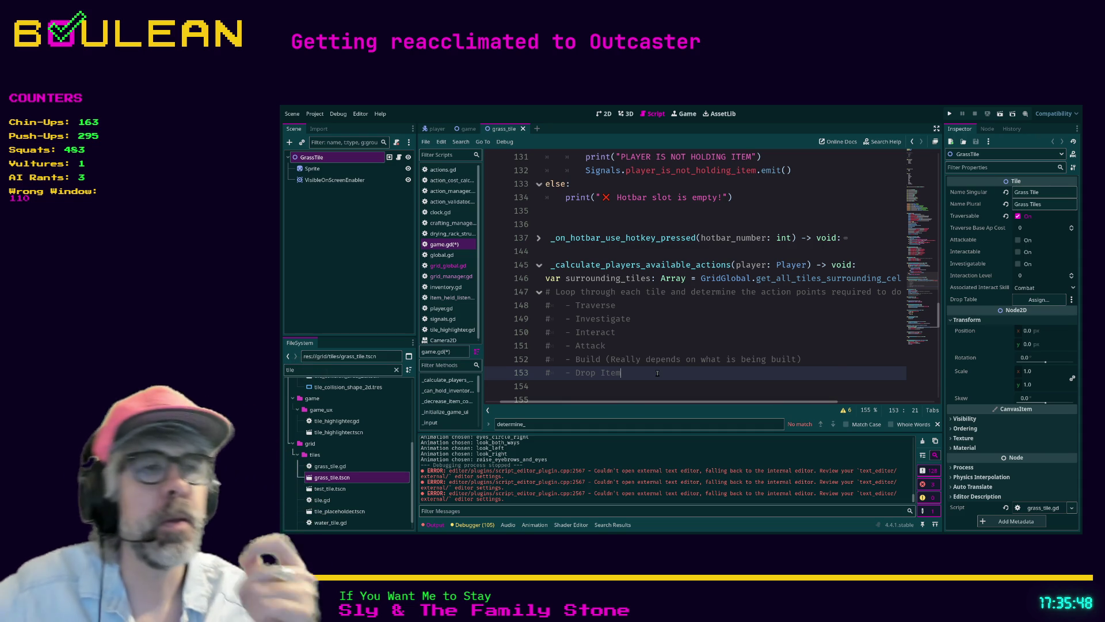
pyautogui.hotkey('ctrl', 's')
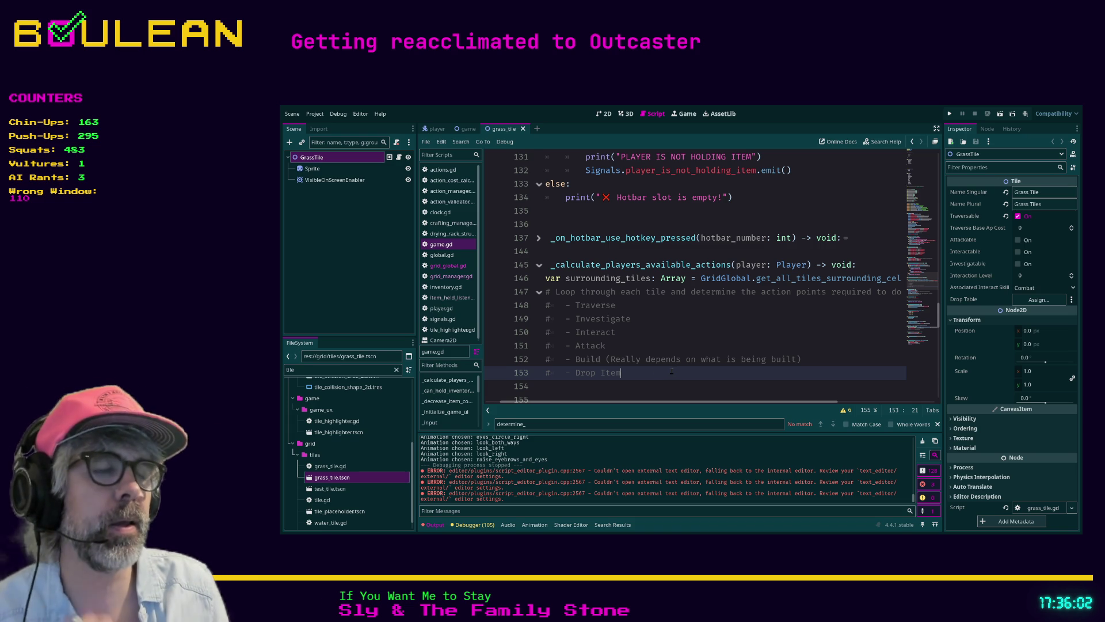
pyautogui.press('Return')
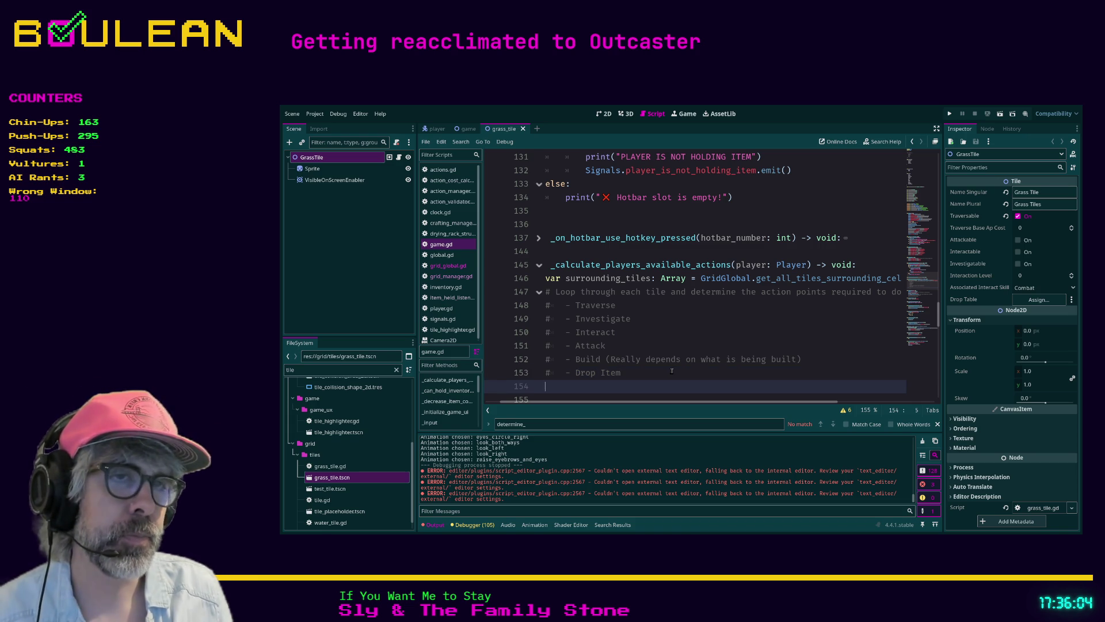
# Step: Write the comment '# Dicionary{[Vector2i, Dictionary[int]]' on the line below the action list
pyautogui.write('# D')
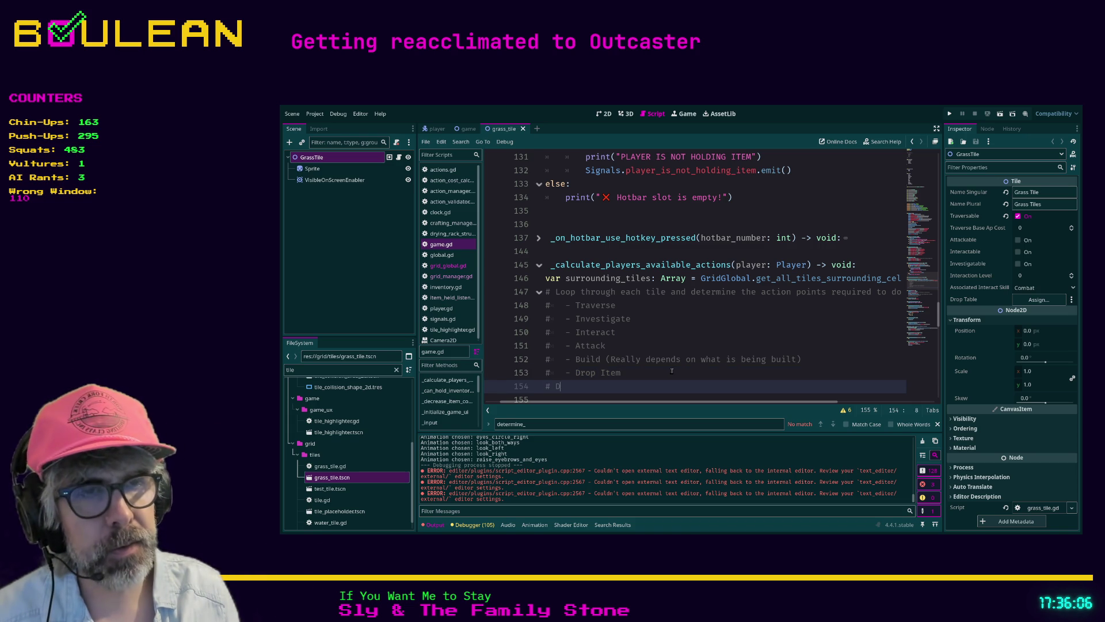
pyautogui.write('icionary')
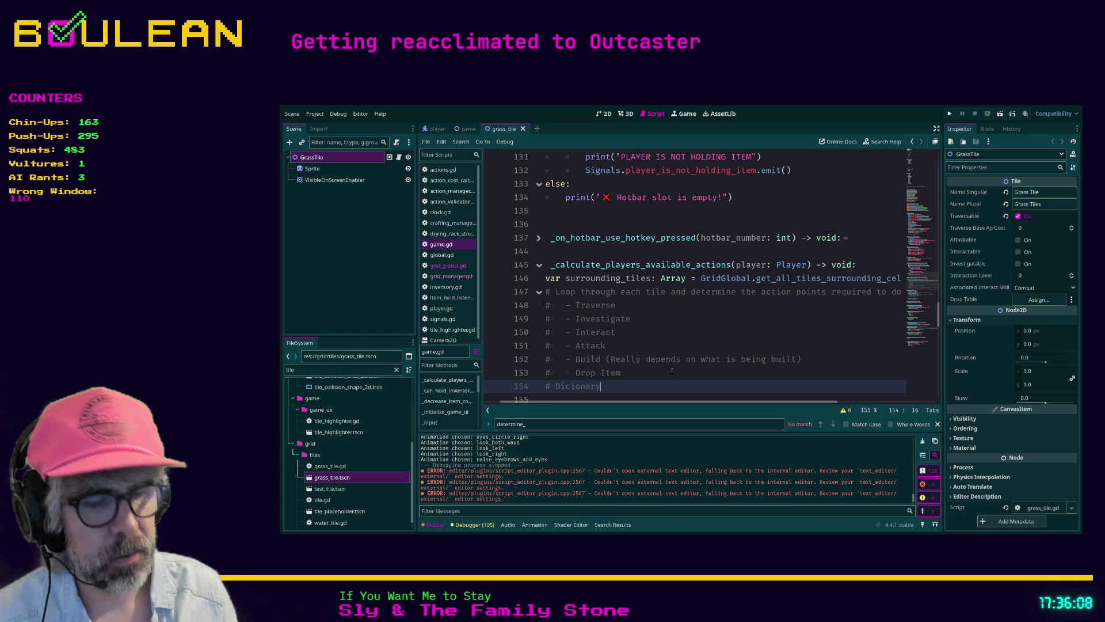
pyautogui.write('{[Vector2i,')
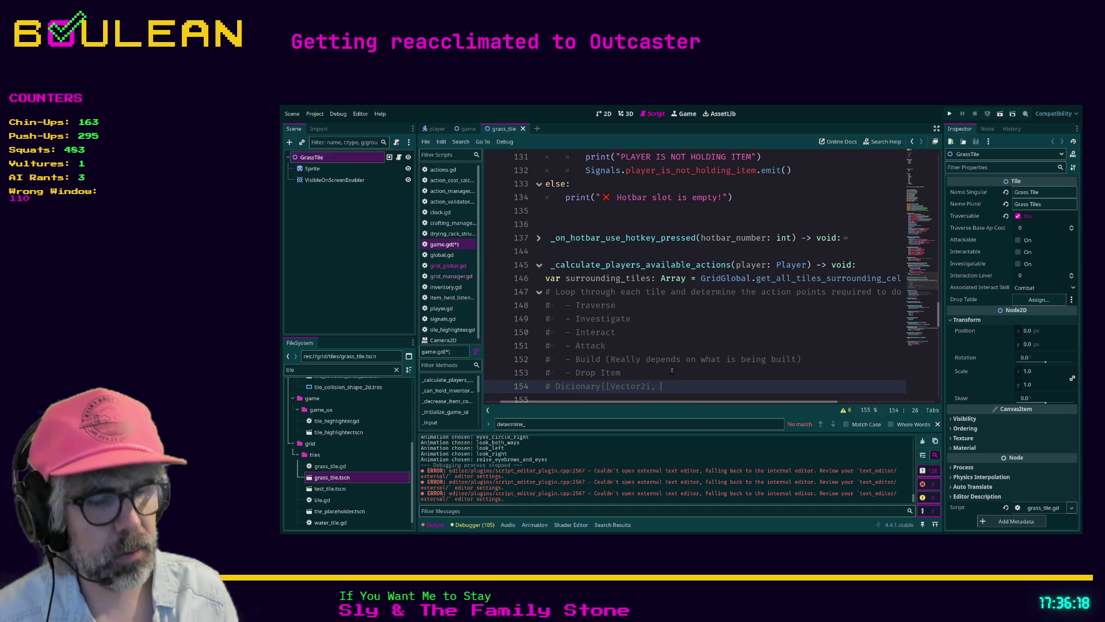
pyautogui.write('[')
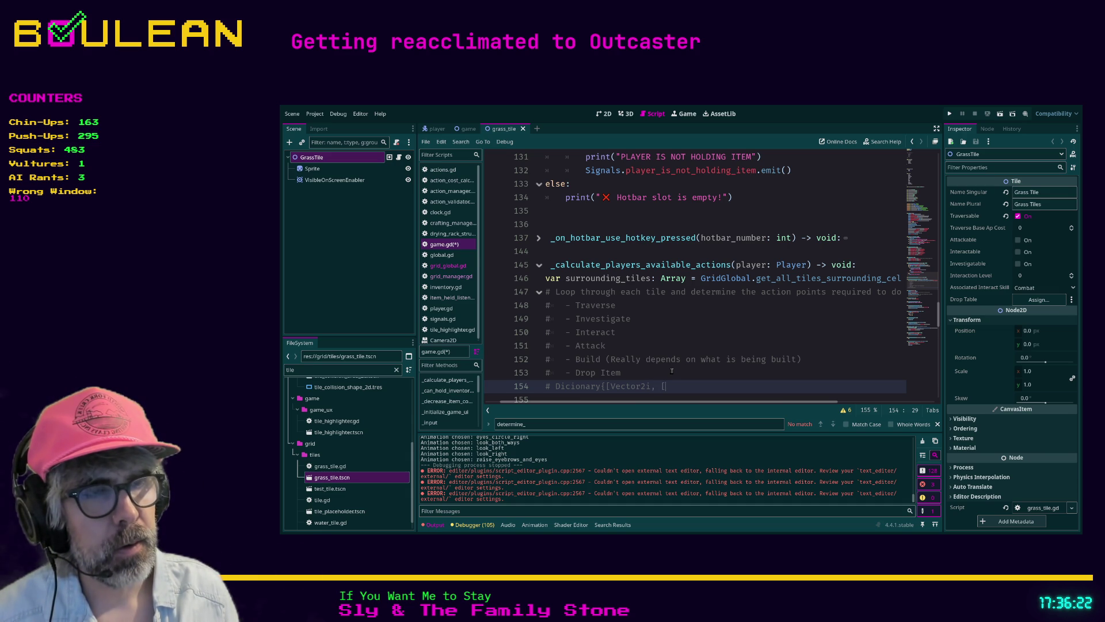
pyautogui.press('BackSpace')
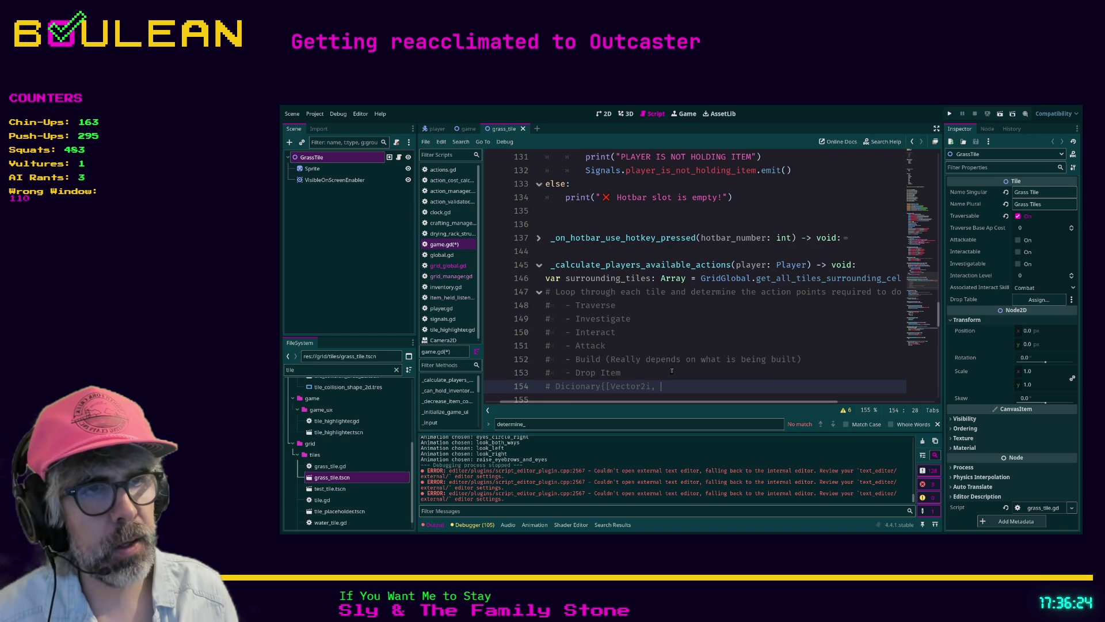
pyautogui.write('Dictionary')
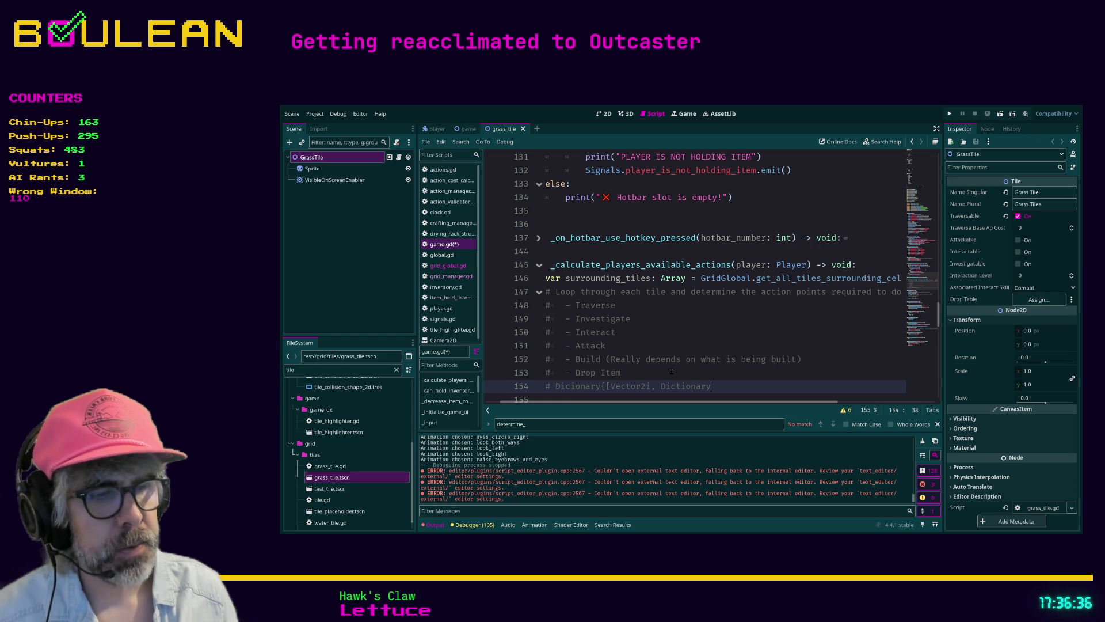
pyautogui.write('[Array')
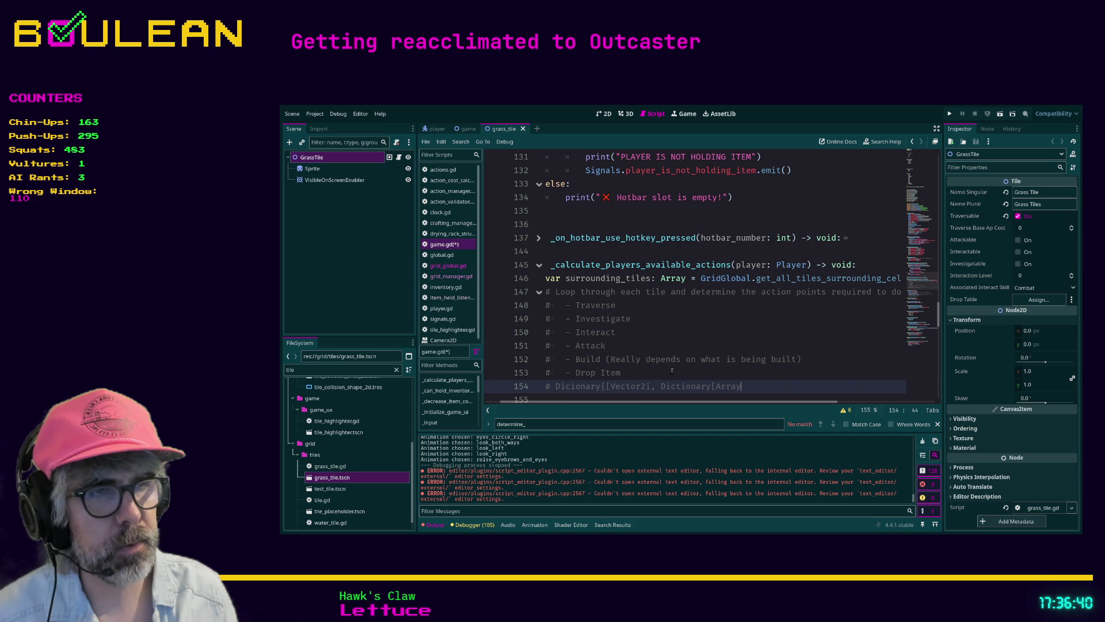
pyautogui.press('BackSpace')
pyautogui.press('BackSpace')
pyautogui.press('BackSpace')
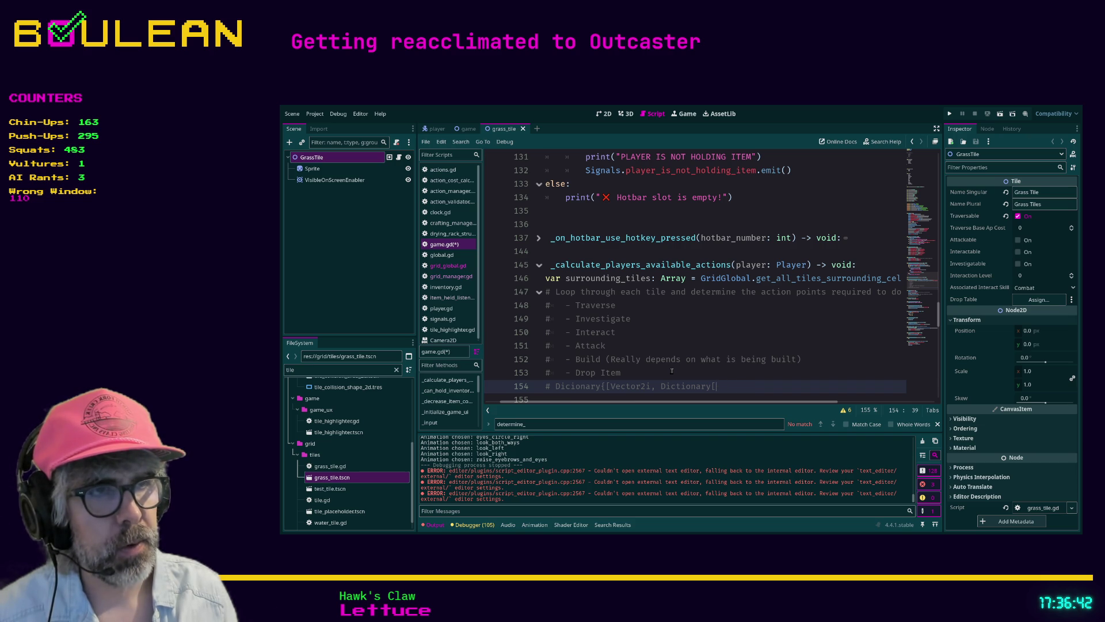
pyautogui.write('[int')
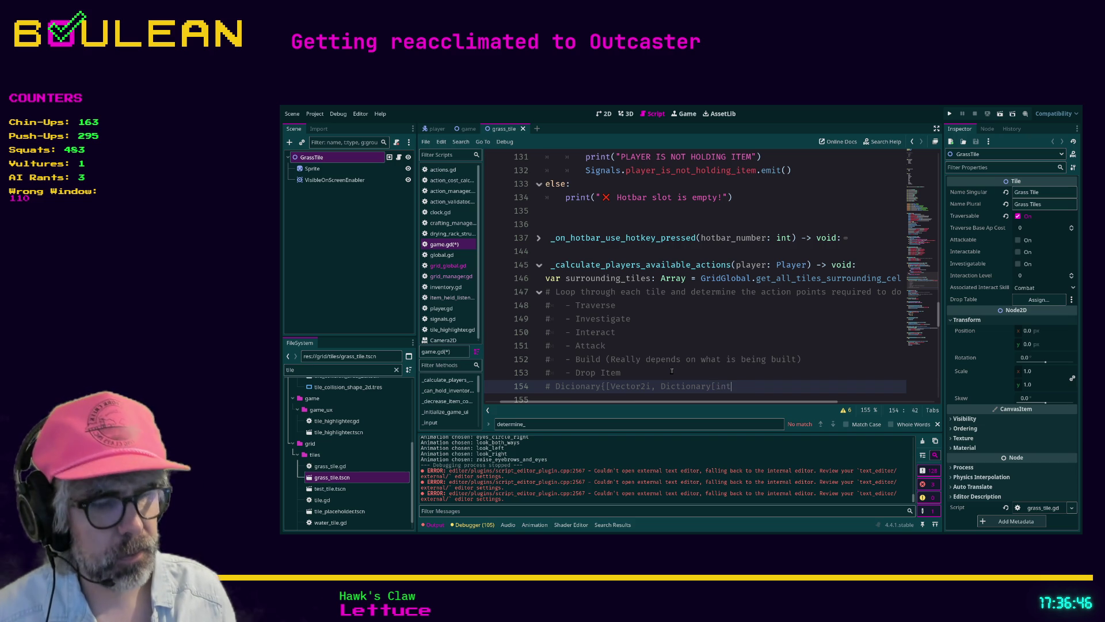
pyautogui.write(']')
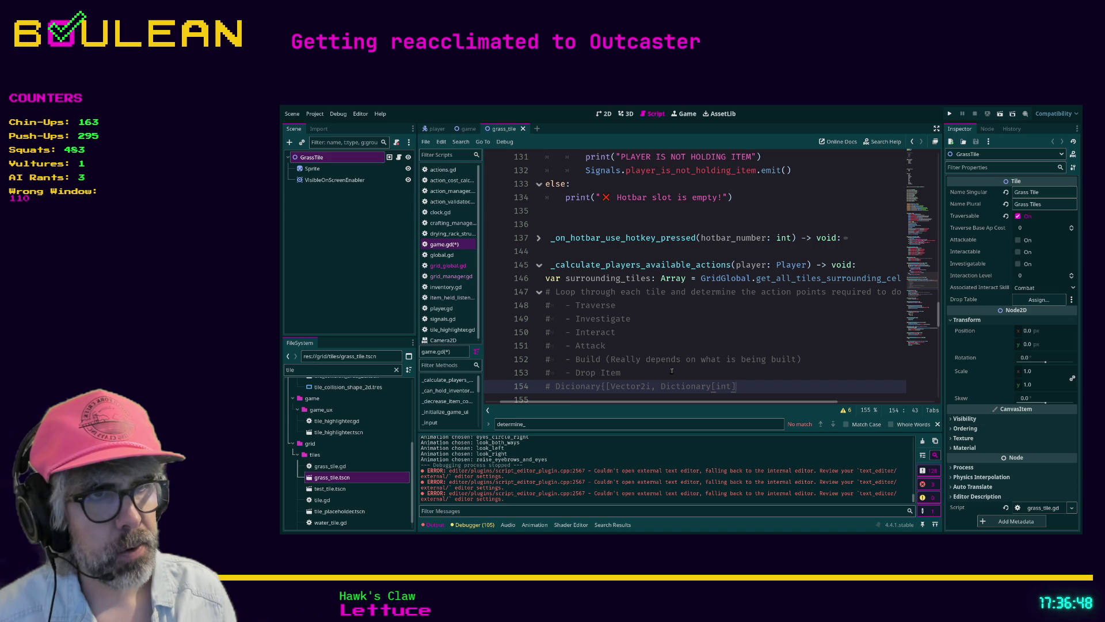
pyautogui.write(']')
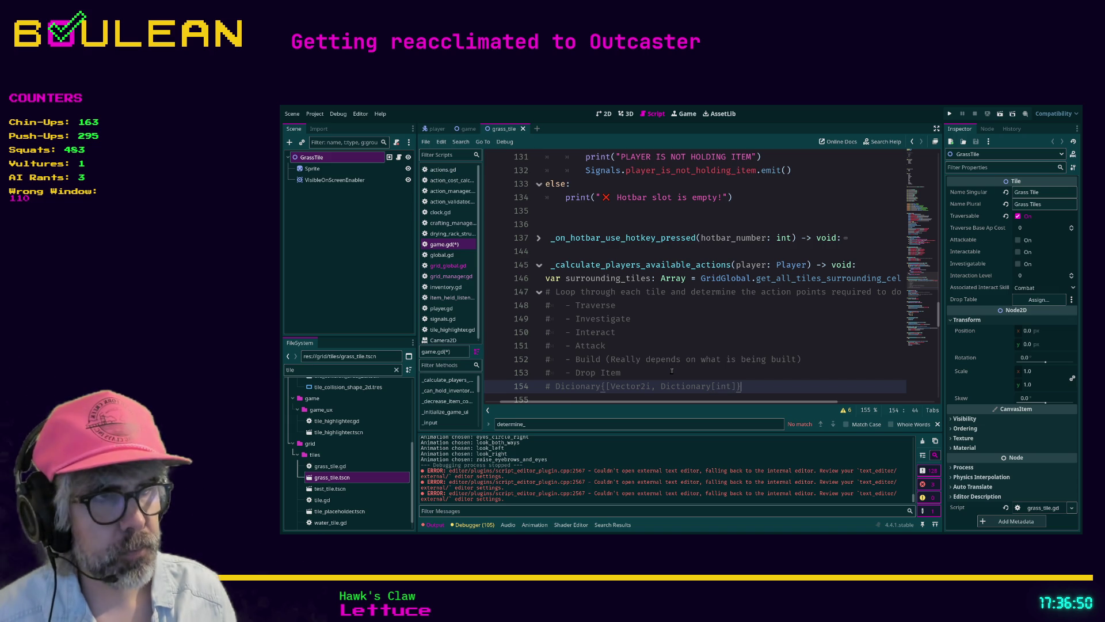
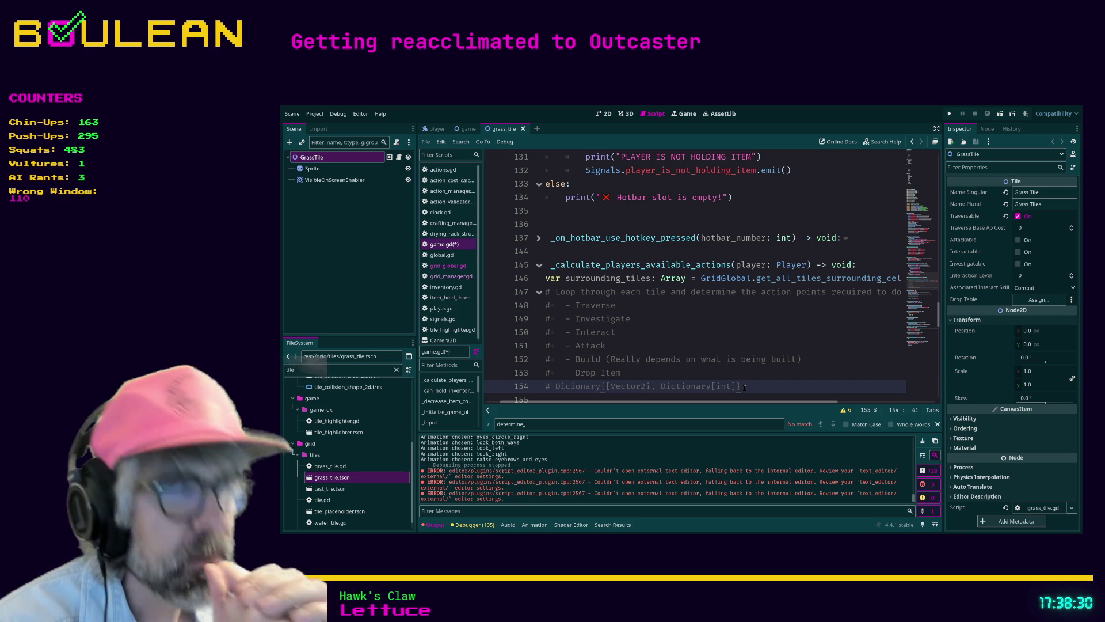
# Step: Save the scripts and add a blank line below the Dictionary type comment
pyautogui.click(627, 331)
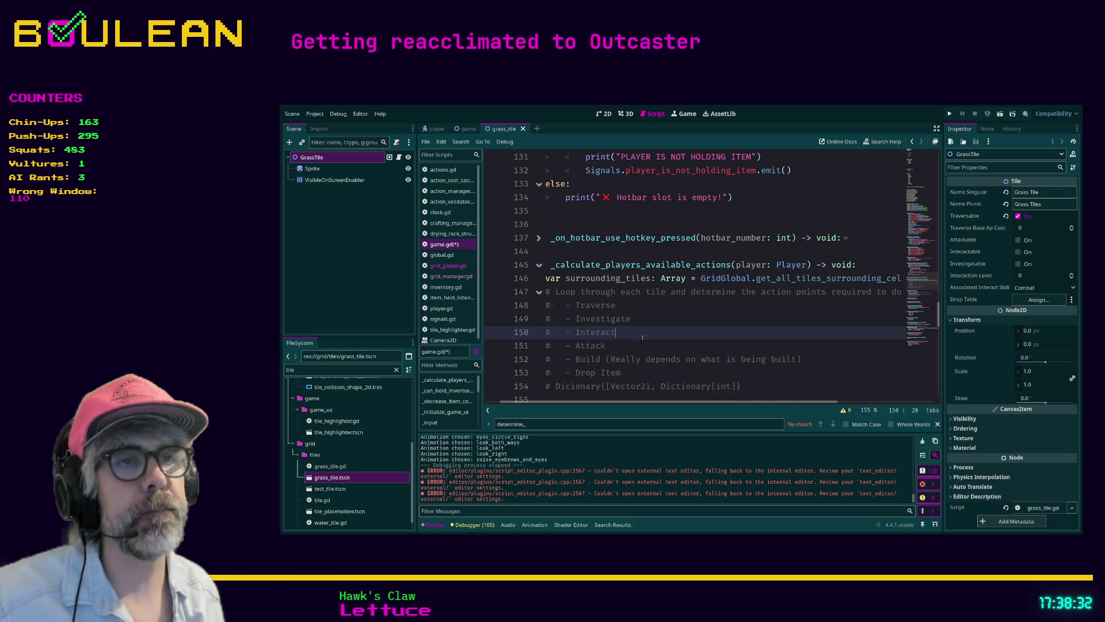
pyautogui.hotkey('ctrl', 's')
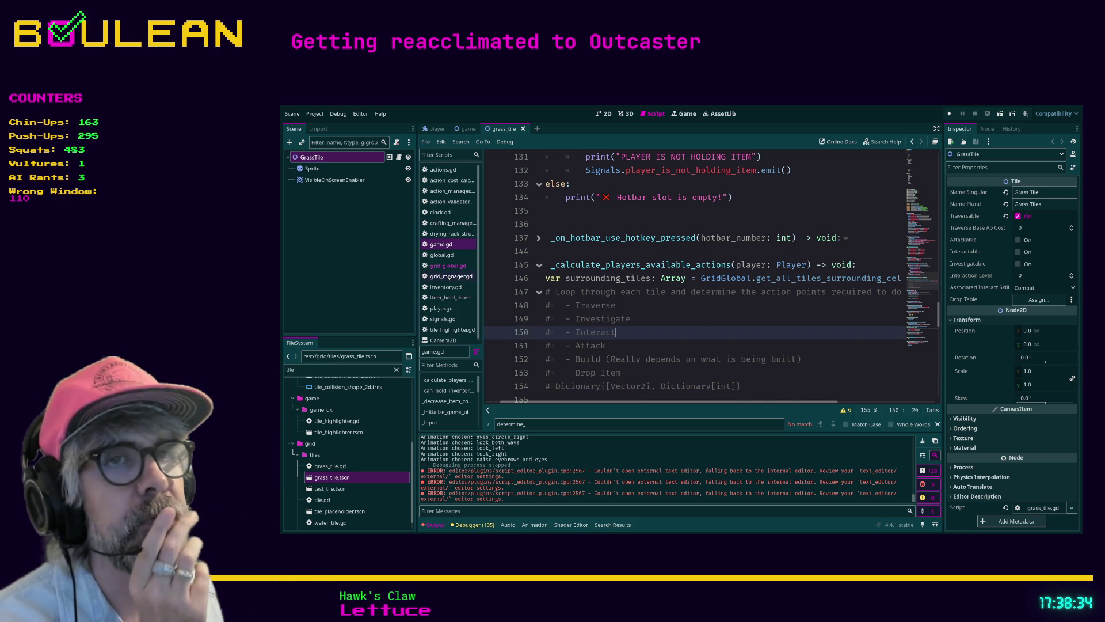
pyautogui.click(750, 387)
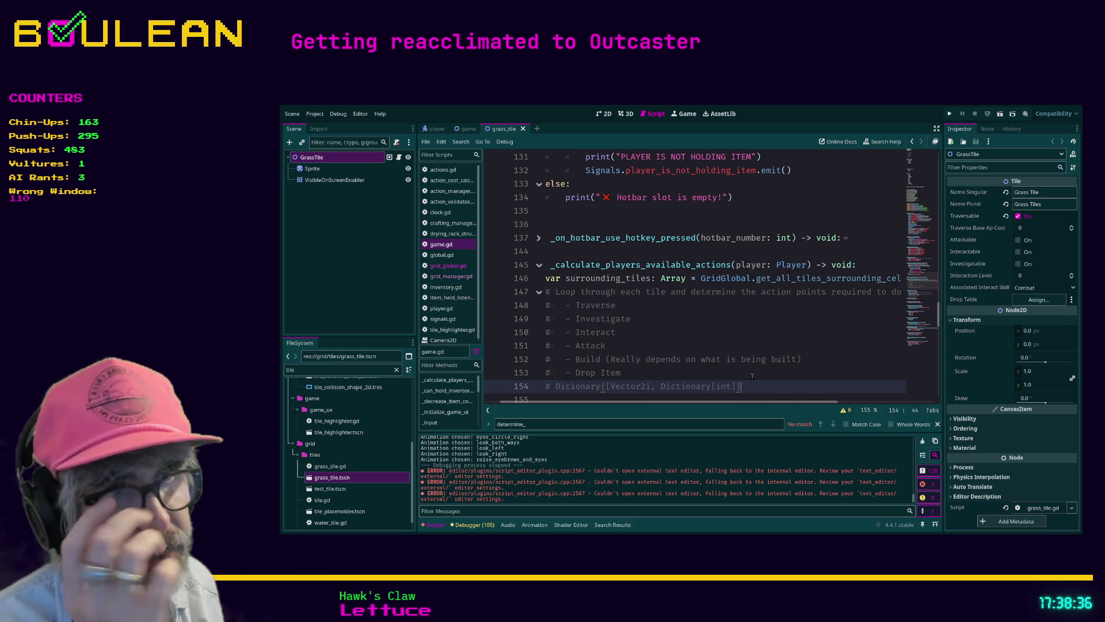
pyautogui.press('Return')
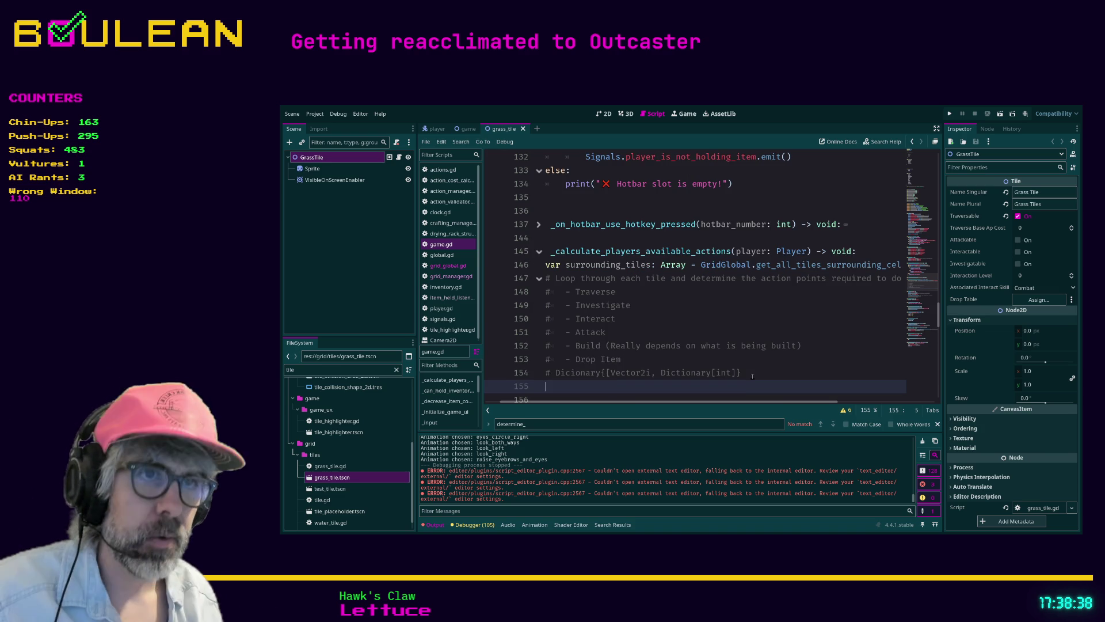
# Step: Start the commented dictionary sketch with '# {' and a commented 'Vector2i' key line
pyautogui.write('#')
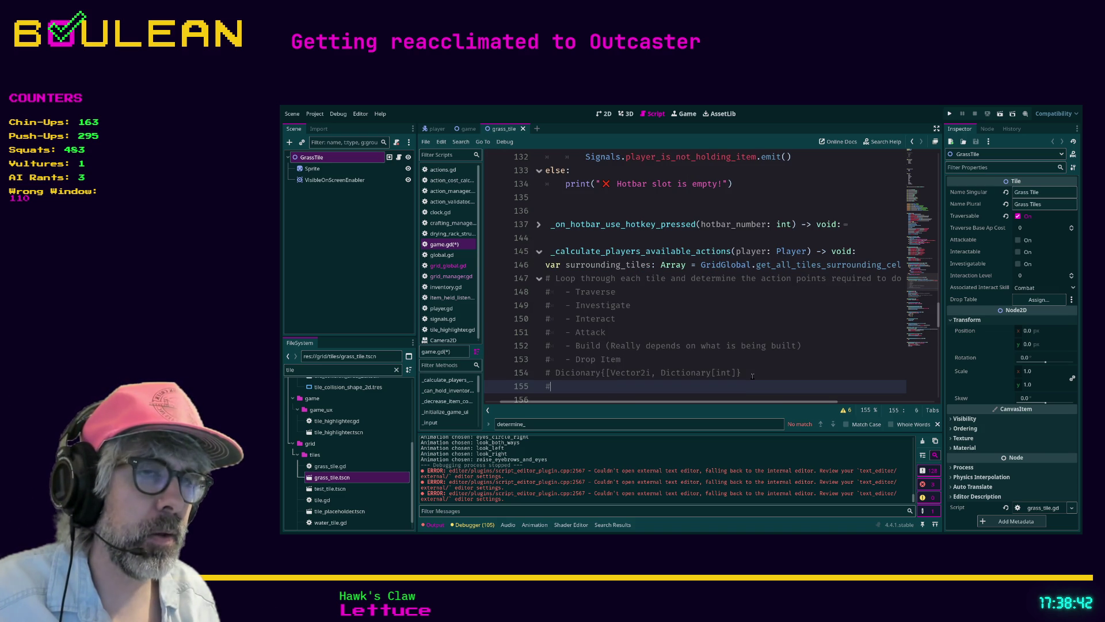
pyautogui.write(' {')
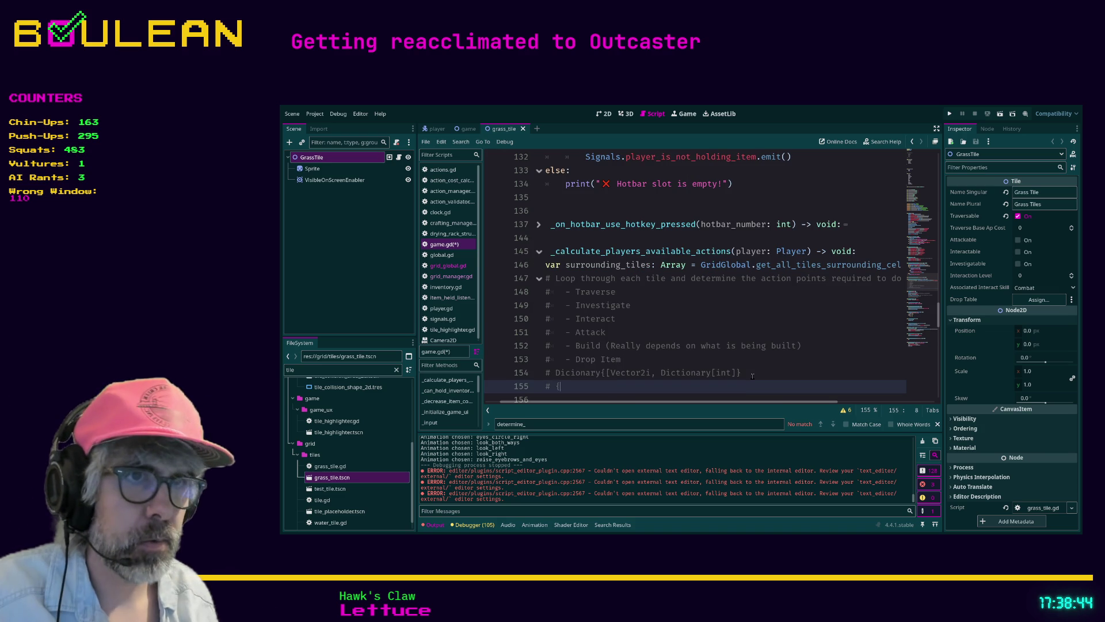
pyautogui.press('Return')
pyautogui.write('#')
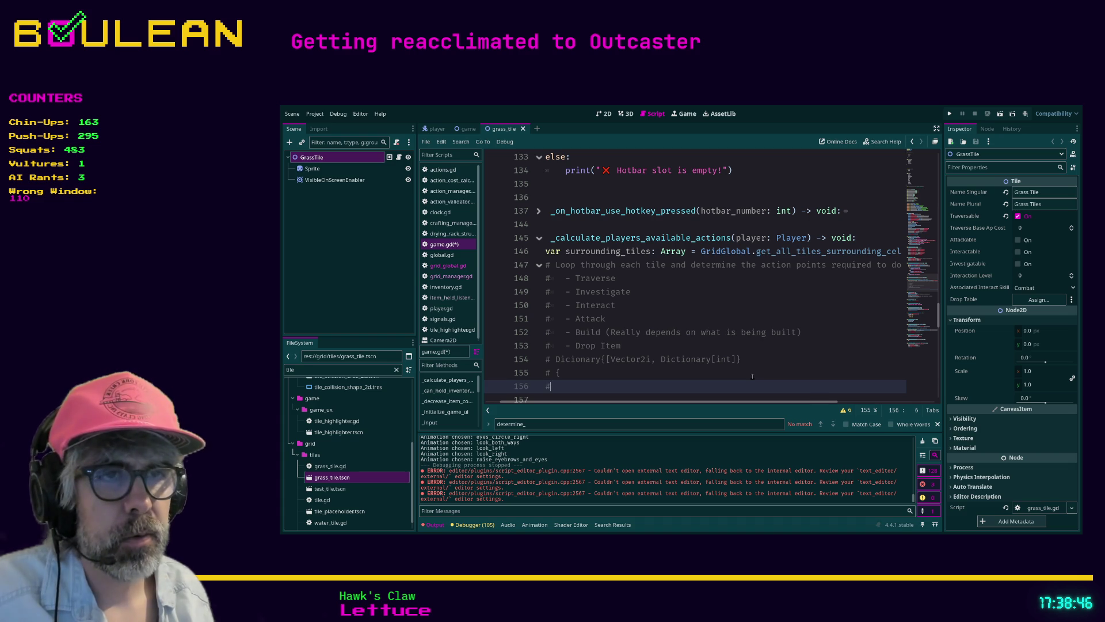
pyautogui.hotkey('ctrl', 'shift', 'Return')
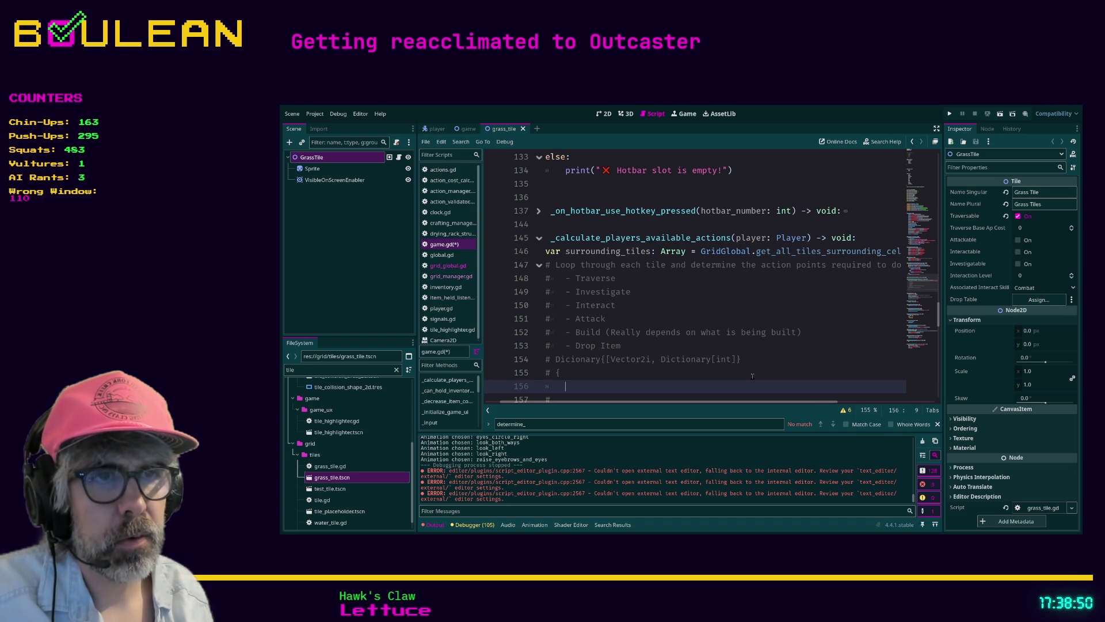
pyautogui.write('Vec')
pyautogui.press('BackSpace')
pyautogui.press('BackSpace')
pyautogui.press('BackSpace')
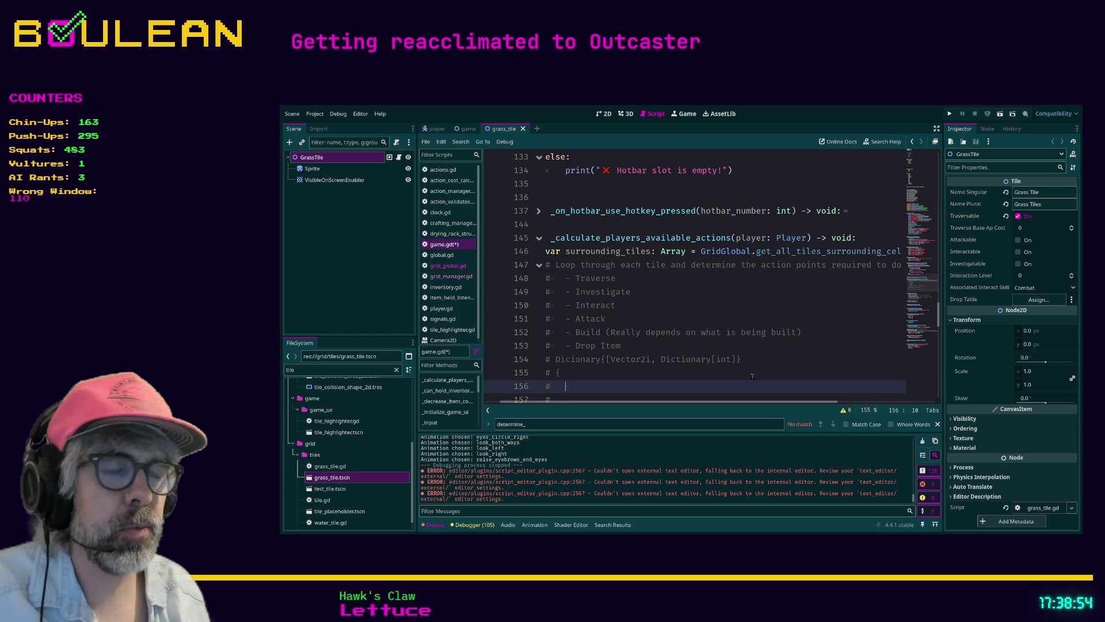
pyautogui.write('Vector2i')
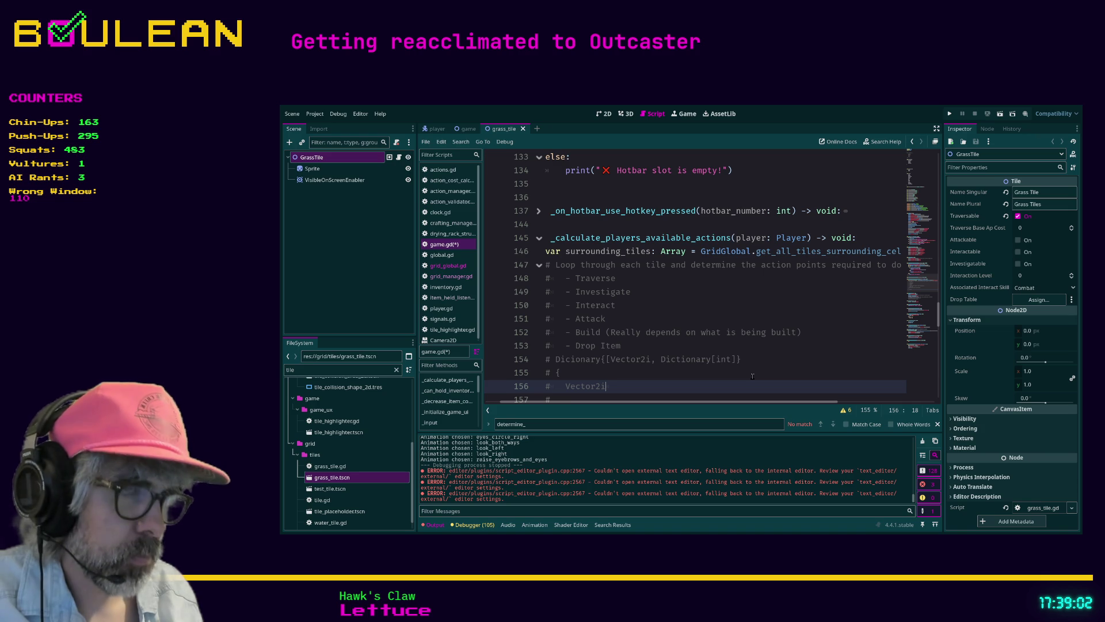
# Step: Extend the commented line to 'Vector2i(1, 1): {"TRAVERSE: 5,' as the example entry
pyautogui.write('(1, 1):')
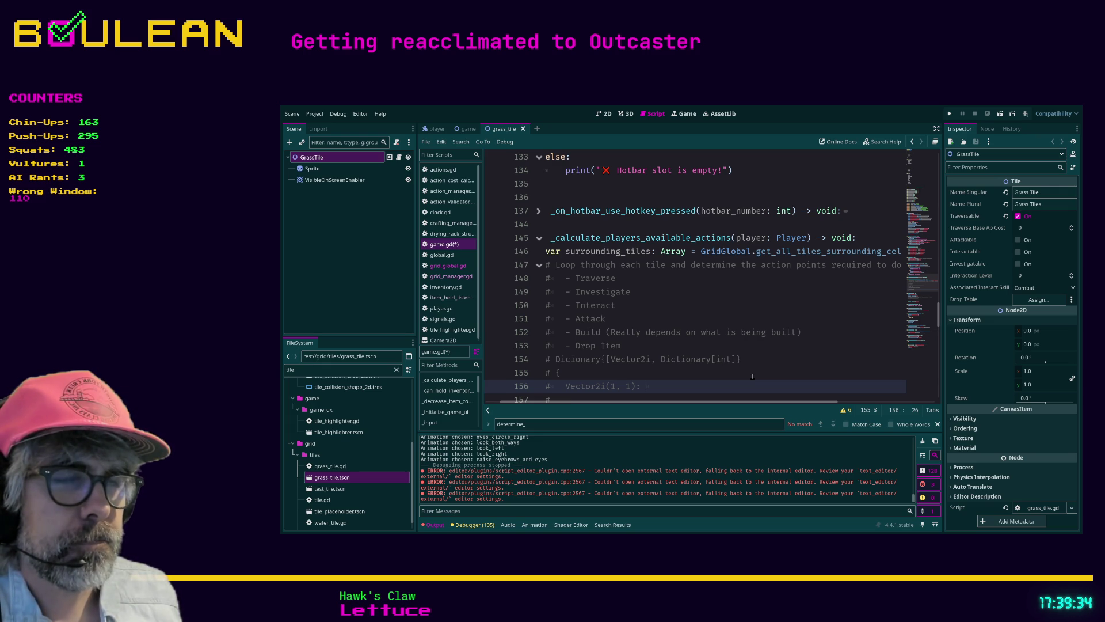
pyautogui.write('{')
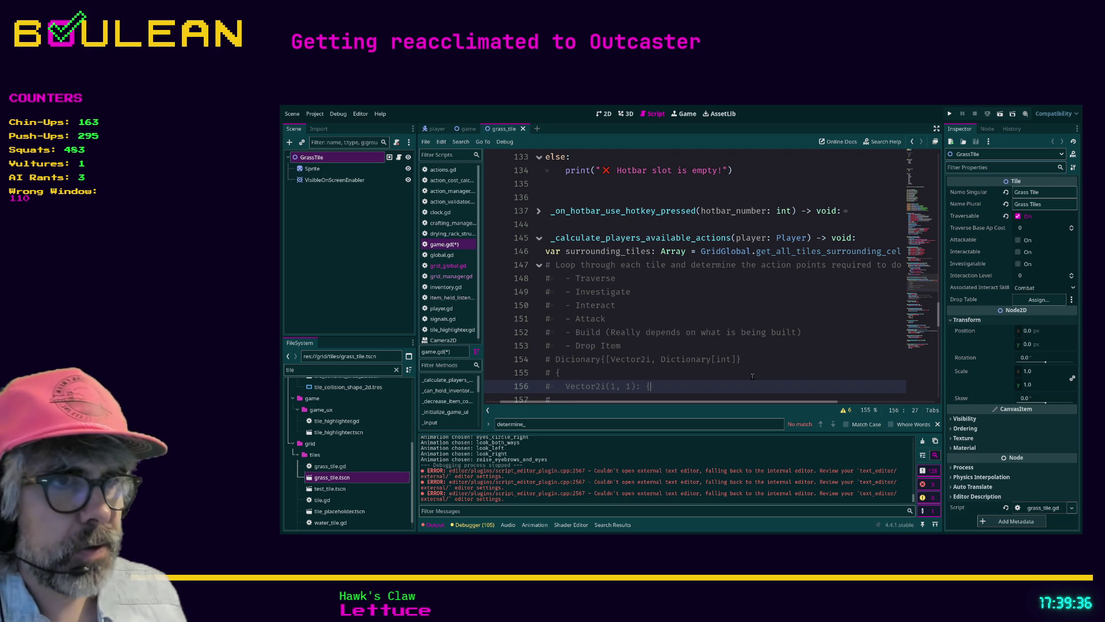
pyautogui.press('Return')
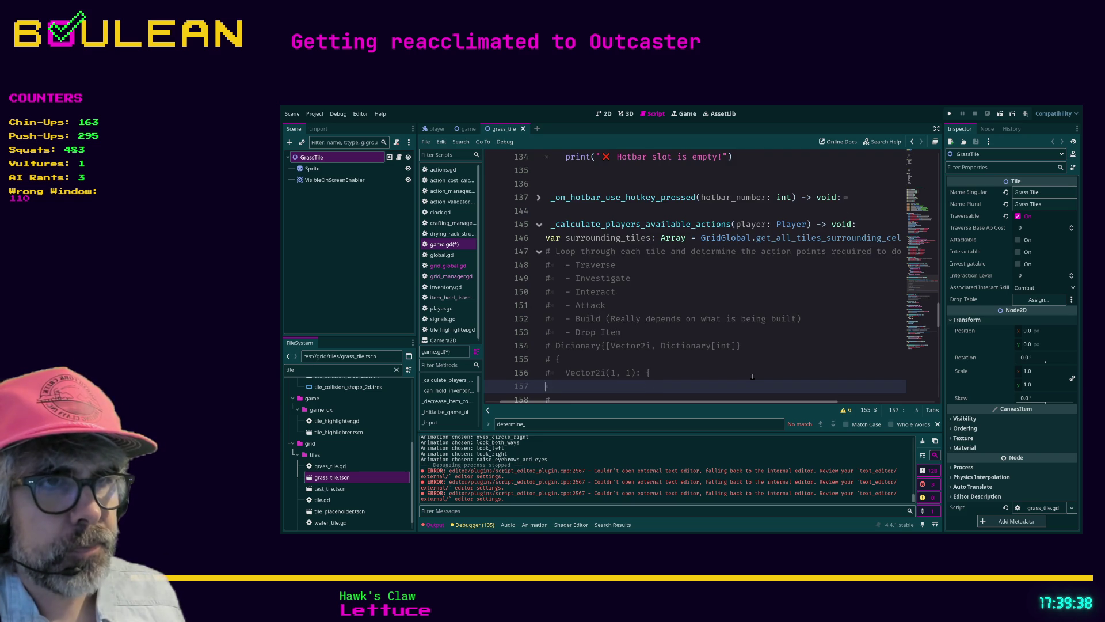
pyautogui.press('BackSpace')
pyautogui.press('BackSpace')
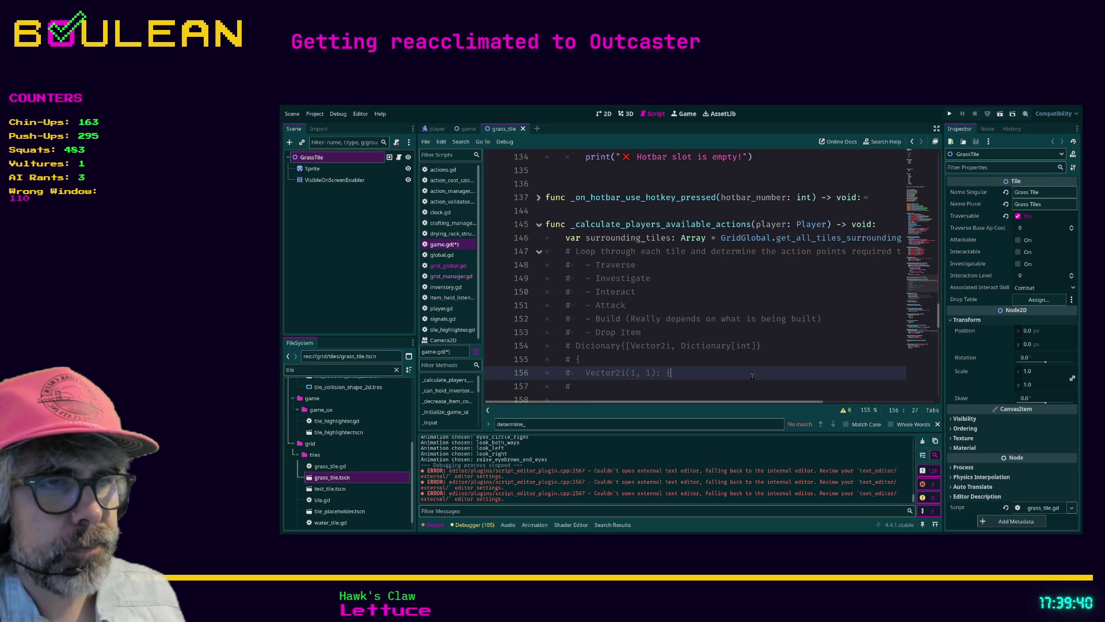
pyautogui.write('"')
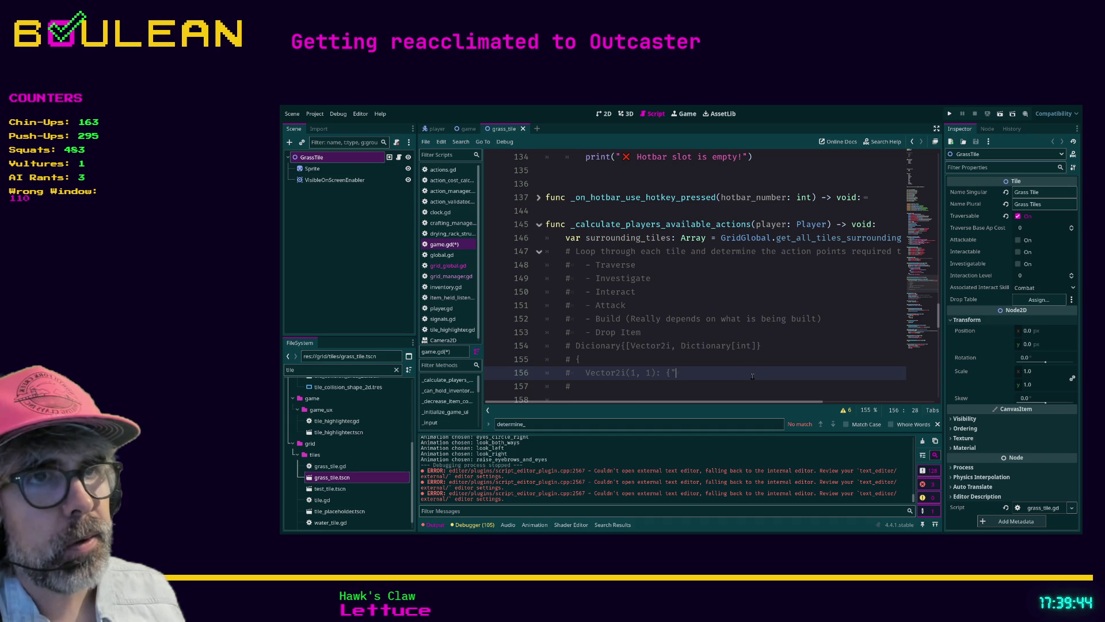
pyautogui.write('TRAVER')
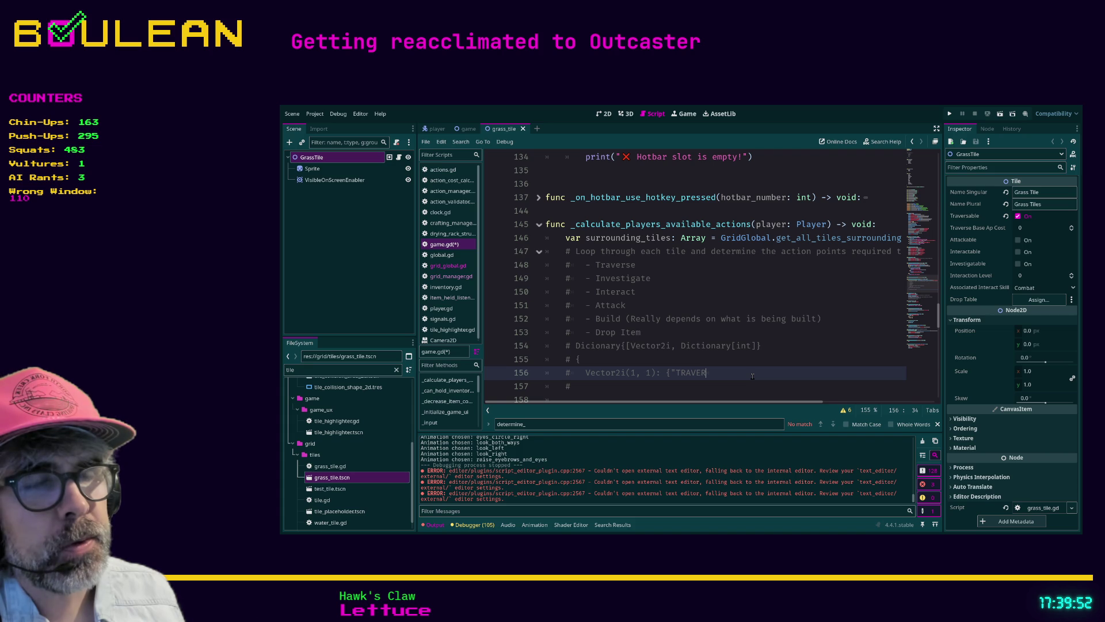
pyautogui.write('SE:')
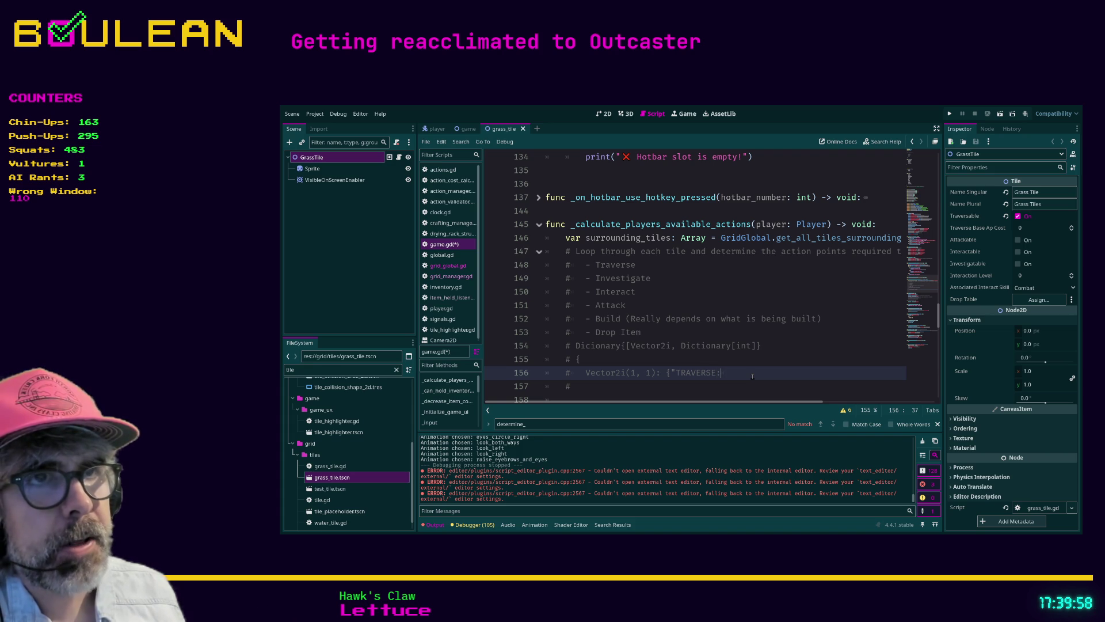
pyautogui.write(' 5')
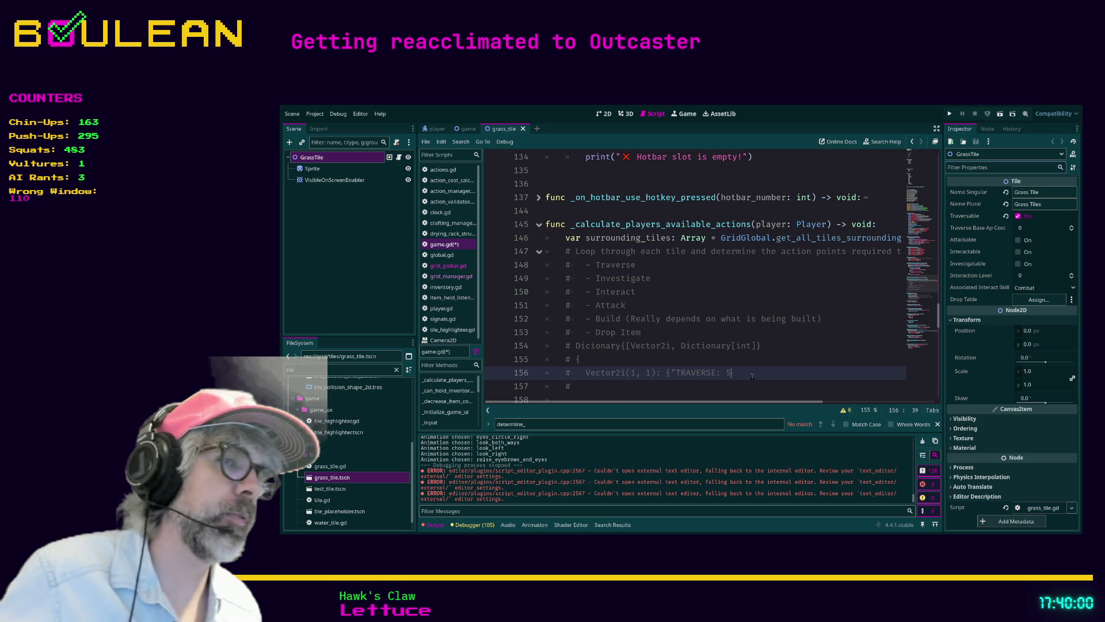
pyautogui.write(',')
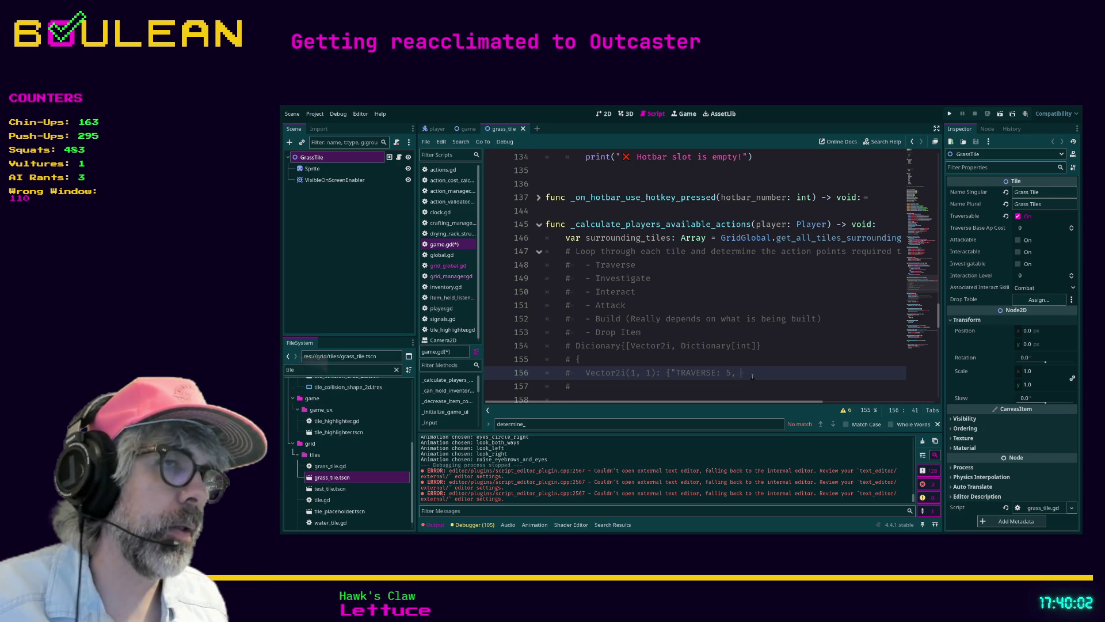
# Step: Rewrite the entry's costs as "Traverse": 1, "Investigate": 2, "Interact": 3 and close it with '}'
pyautogui.press('BackSpace')
pyautogui.press('BackSpace')
pyautogui.press('BackSpace')
pyautogui.write('Traverse')
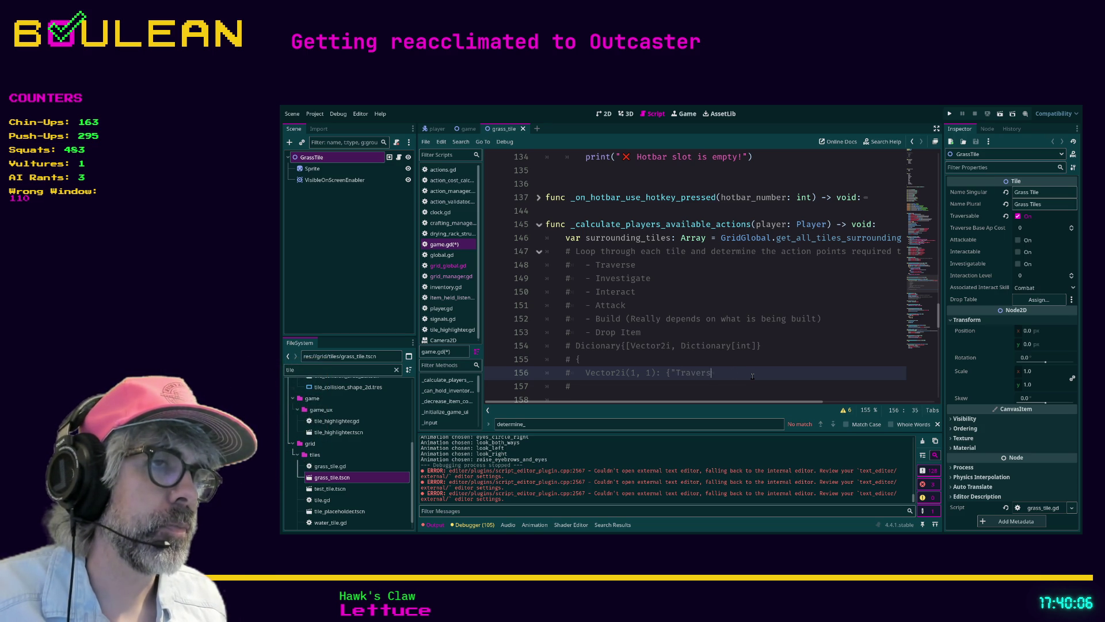
pyautogui.write(': 1,')
pyautogui.press('BackSpace')
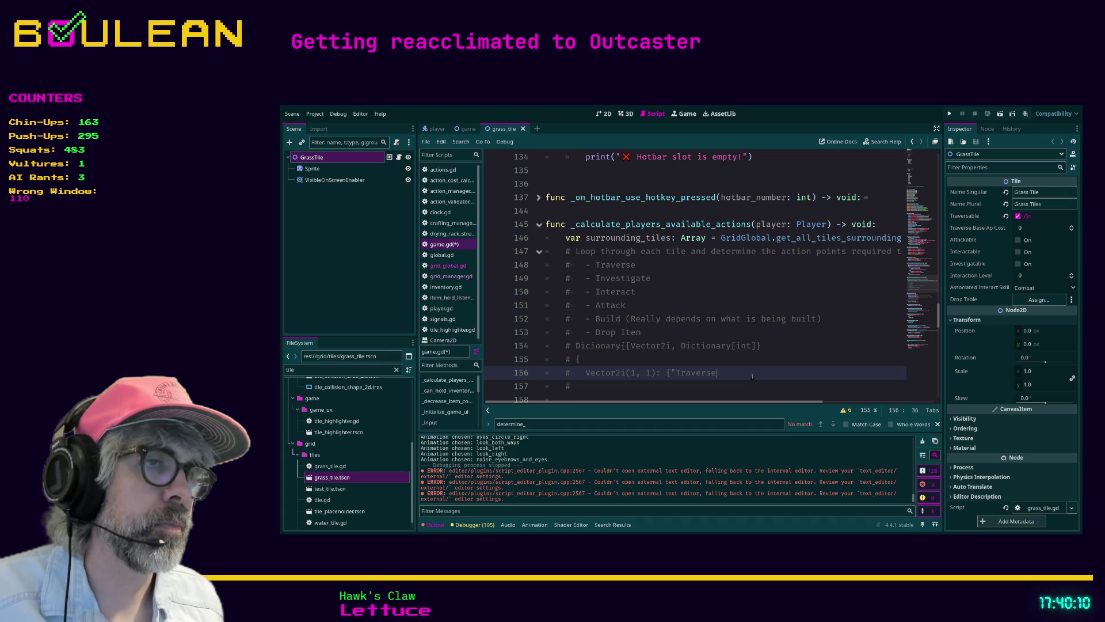
pyautogui.write('": 1, "Investigate')
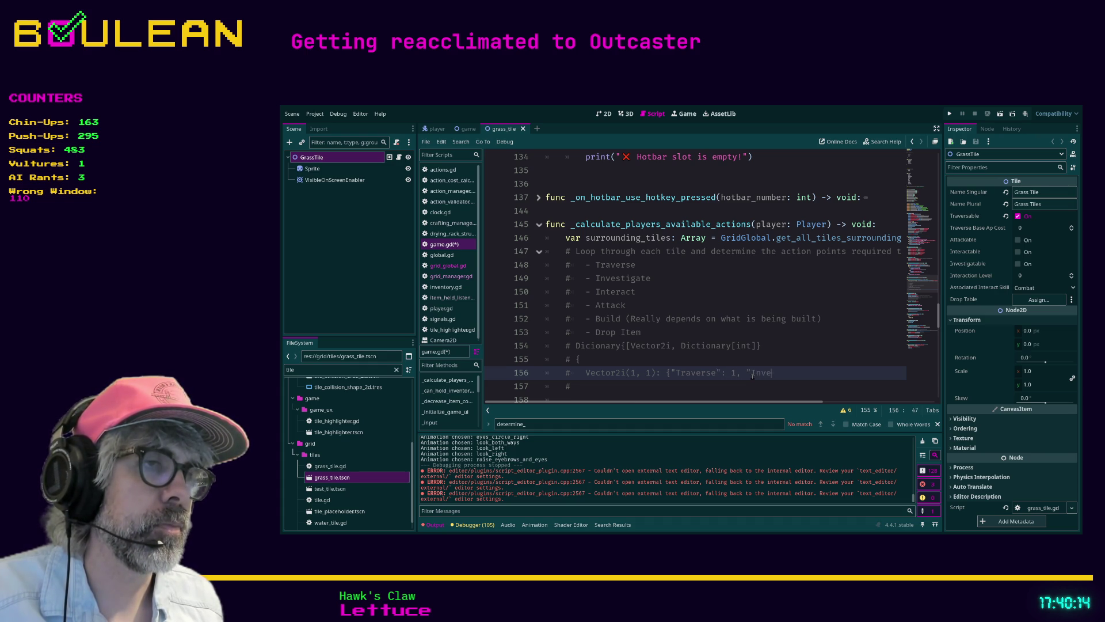
pyautogui.write(':')
pyautogui.write(', 2')
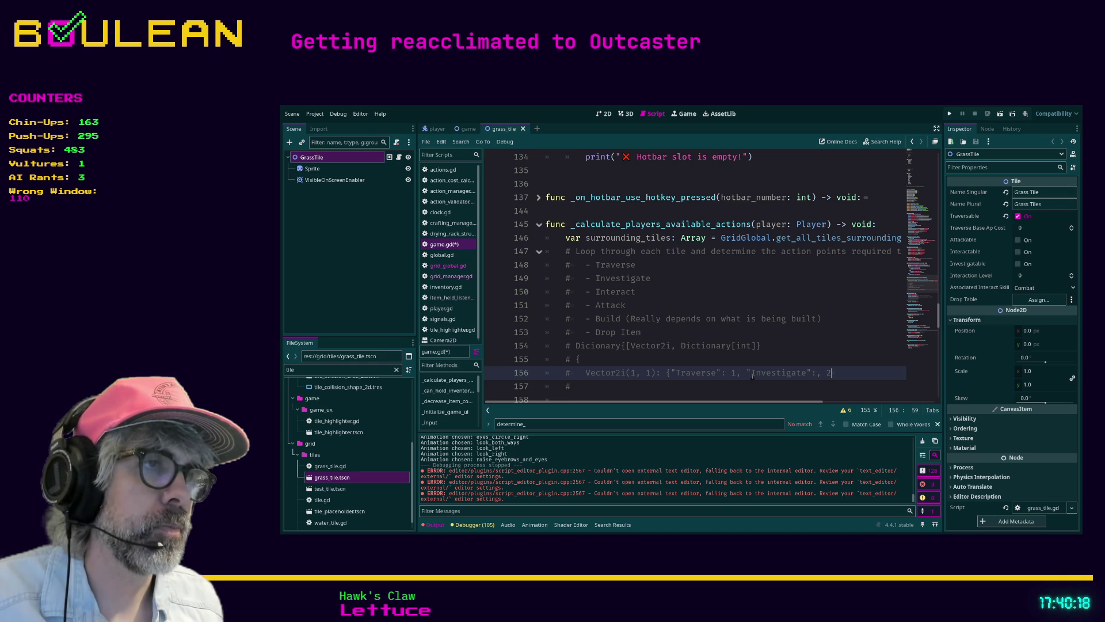
pyautogui.write('2, "')
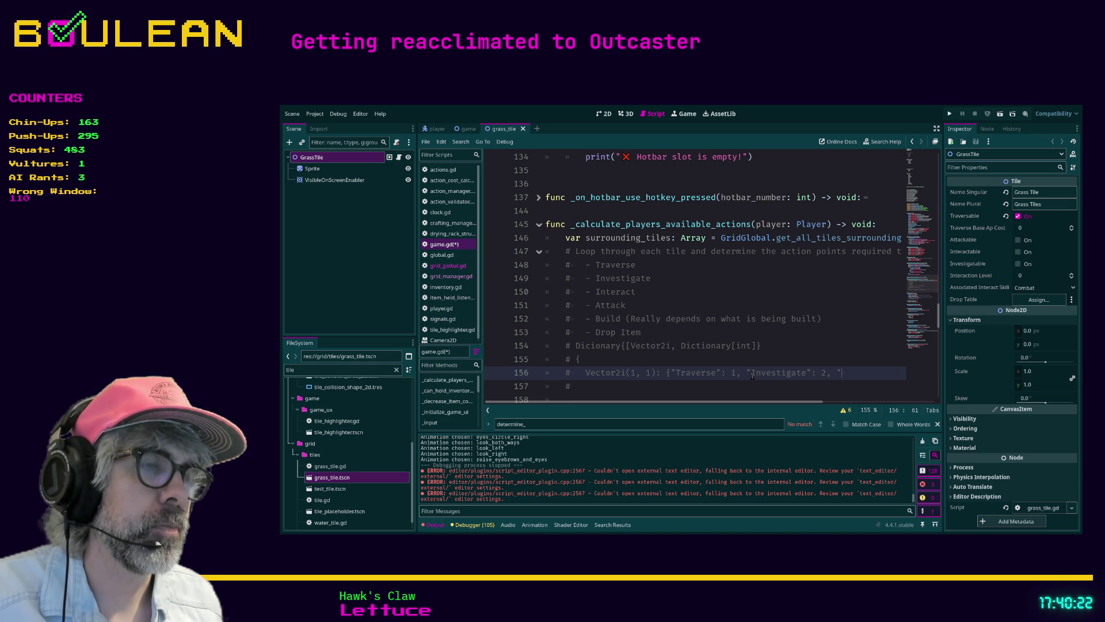
pyautogui.write('Interact')
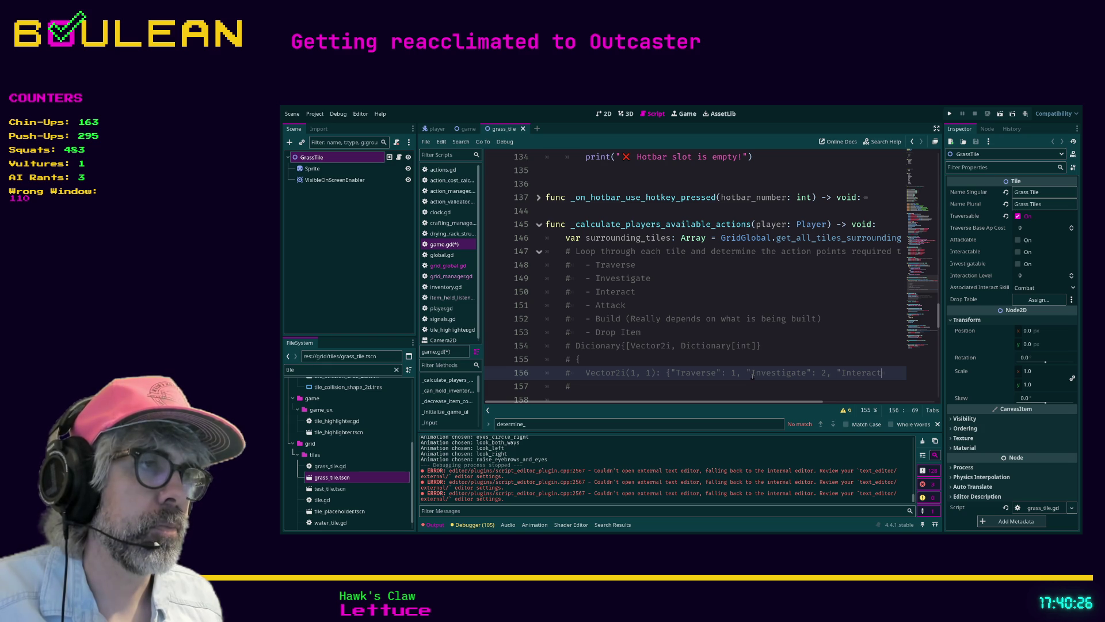
pyautogui.write('":')
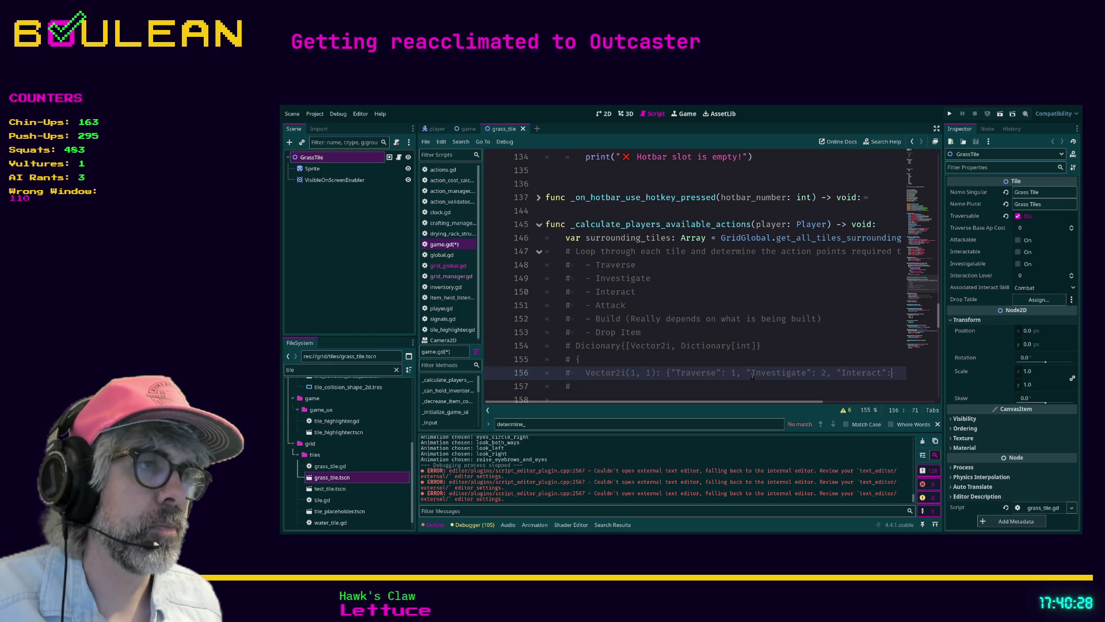
pyautogui.write(' 3,')
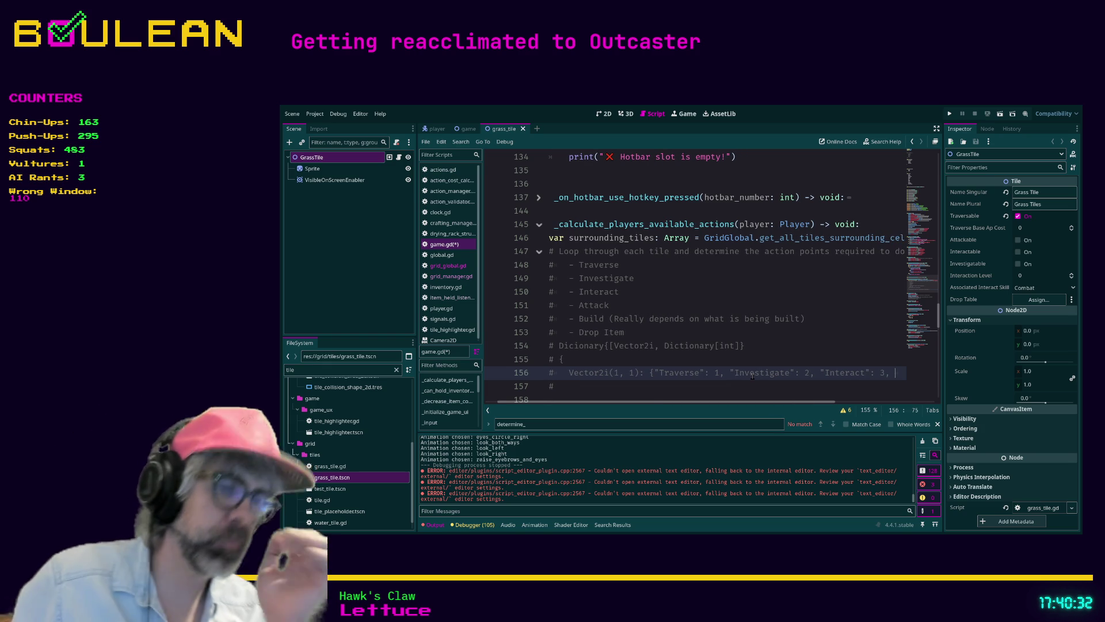
pyautogui.press('BackSpace')
pyautogui.write('}')
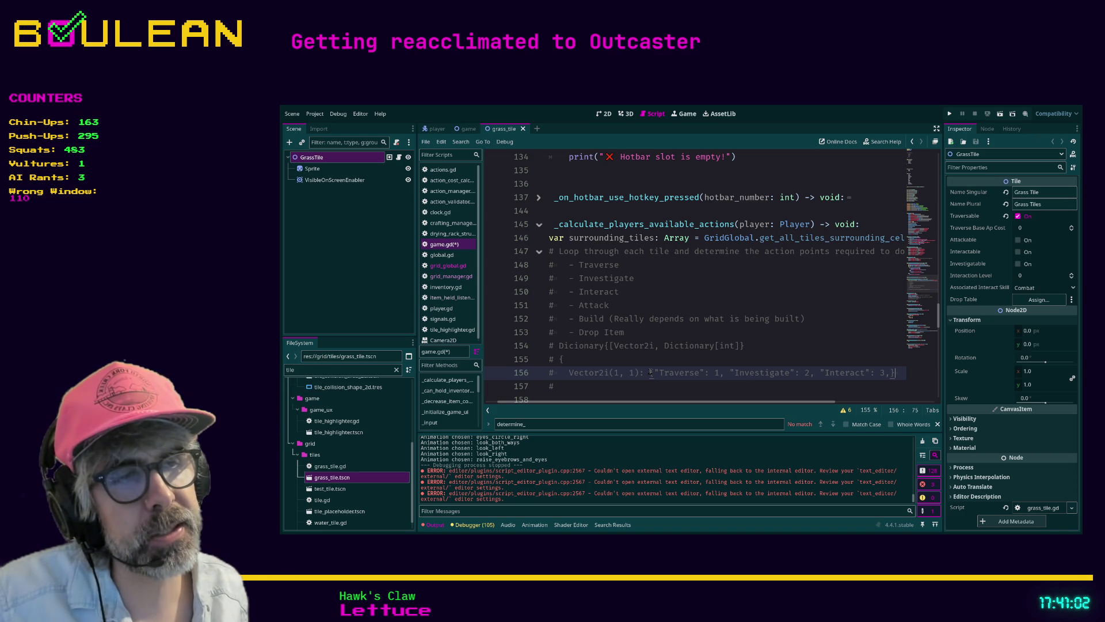
pyautogui.moveTo(651, 372); pyautogui.dragTo(568, 373)
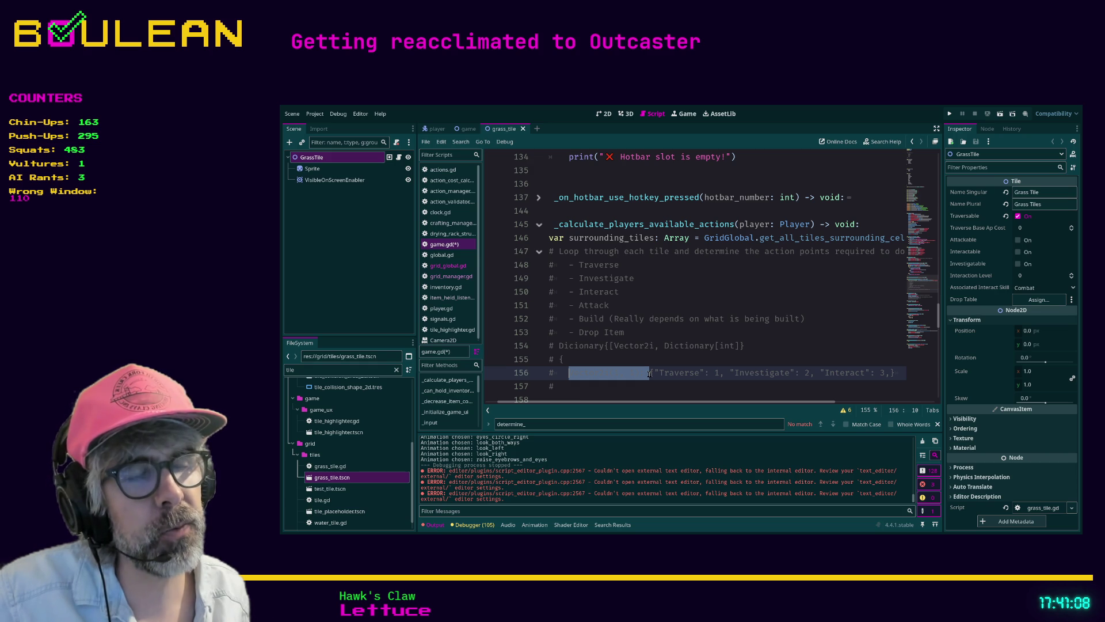
pyautogui.click(649, 373)
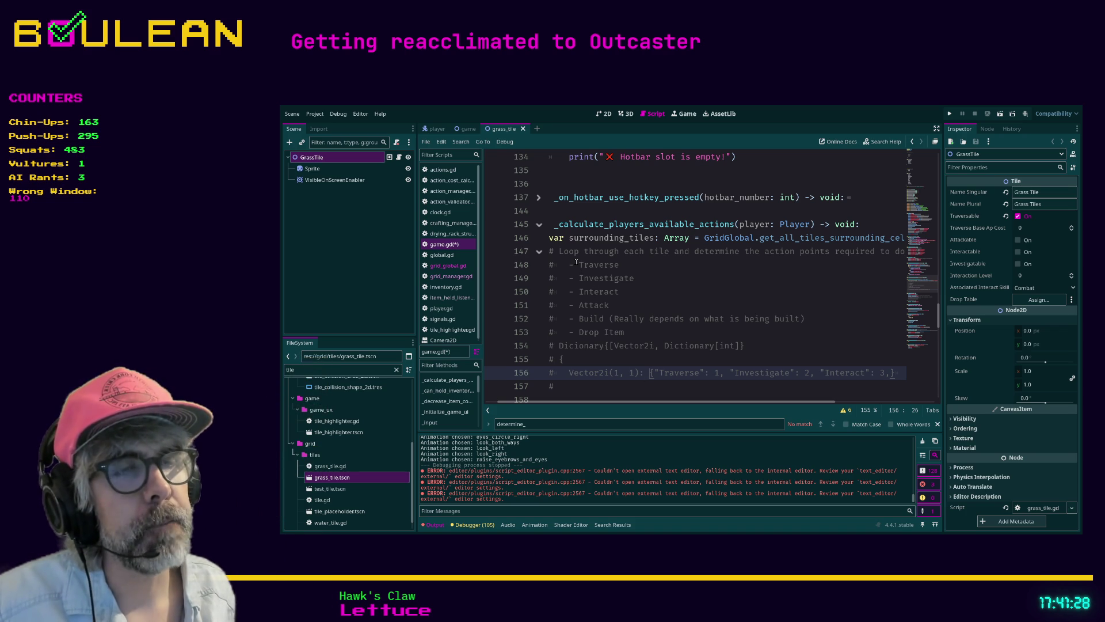
pyautogui.click(578, 265)
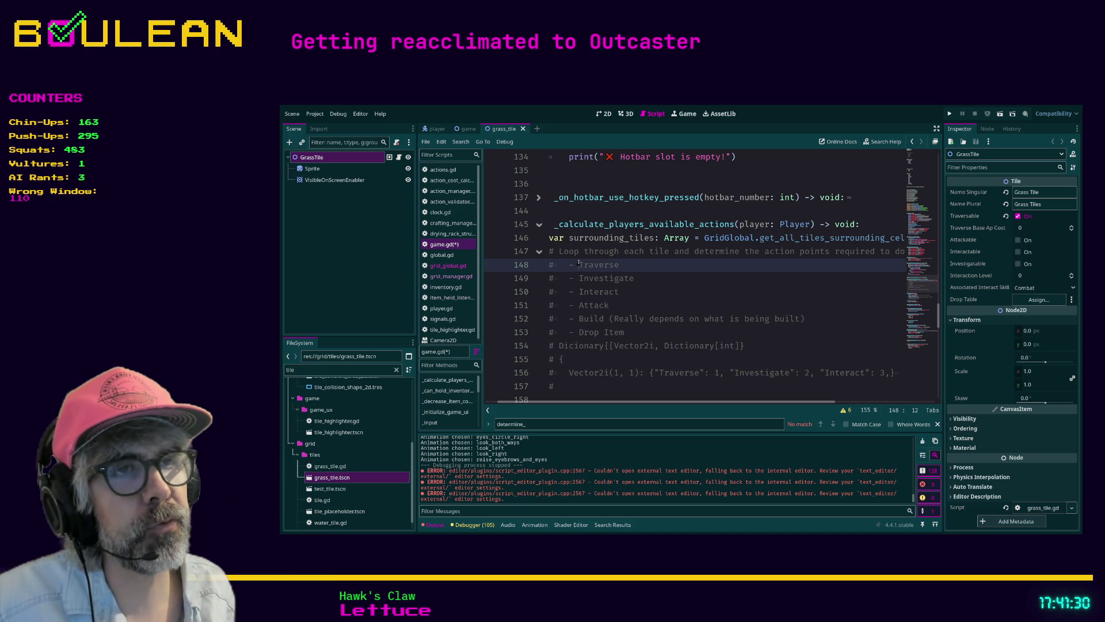
pyautogui.doubleClick(578, 264)
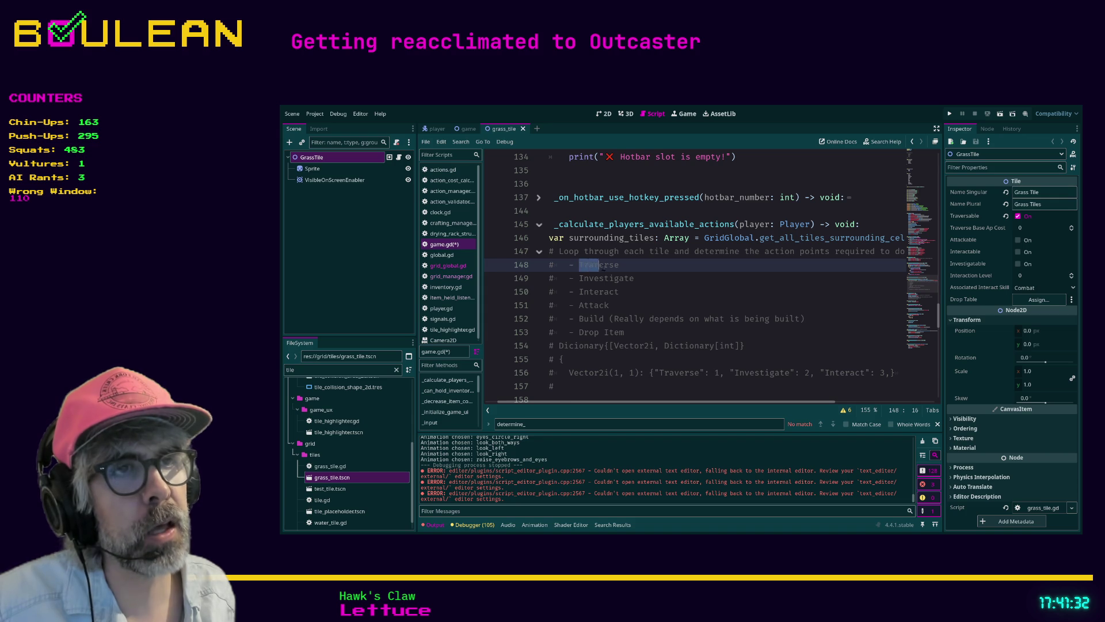
pyautogui.click(689, 271)
pyautogui.doubleClick(599, 264)
pyautogui.click(576, 267)
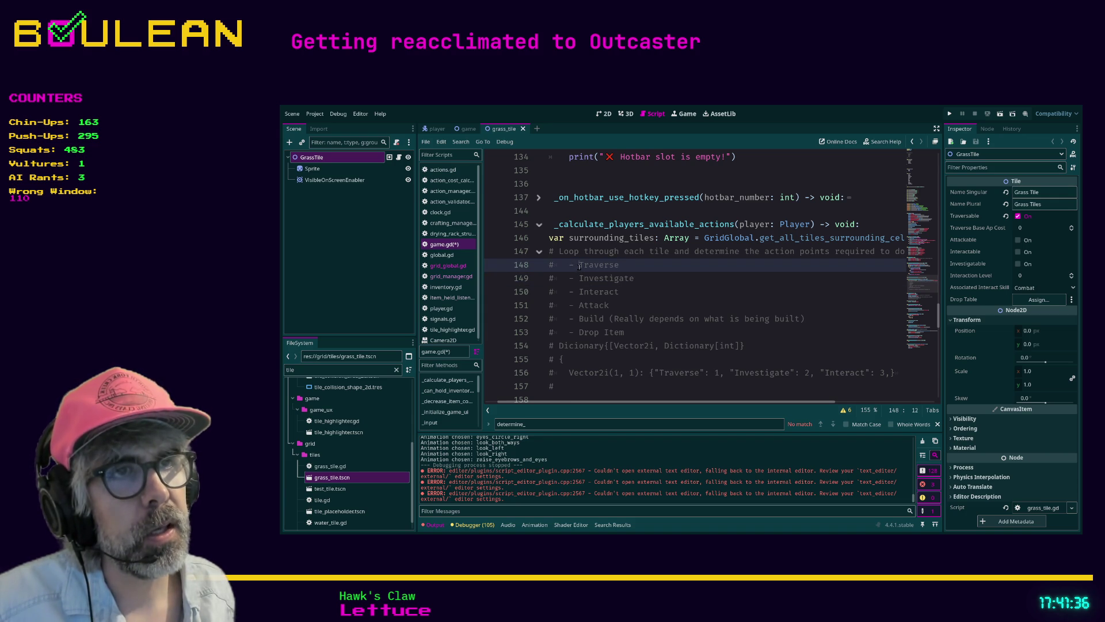
pyautogui.moveTo(576, 266); pyautogui.dragTo(623, 268)
pyautogui.click(623, 267)
pyautogui.doubleClick(598, 264)
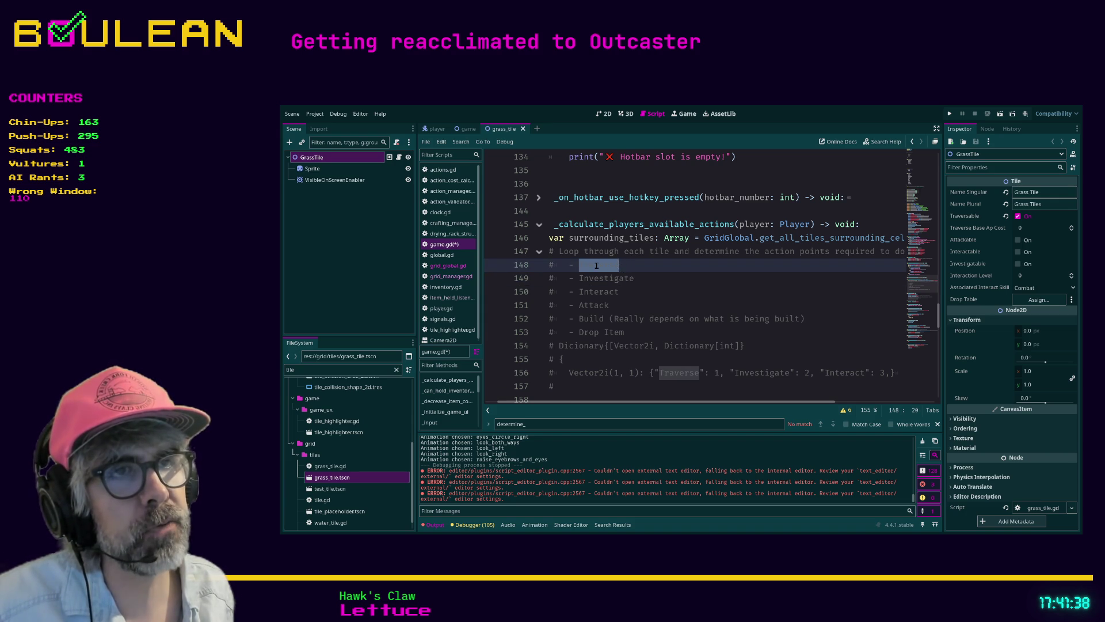
pyautogui.click(629, 265)
pyautogui.click(654, 281)
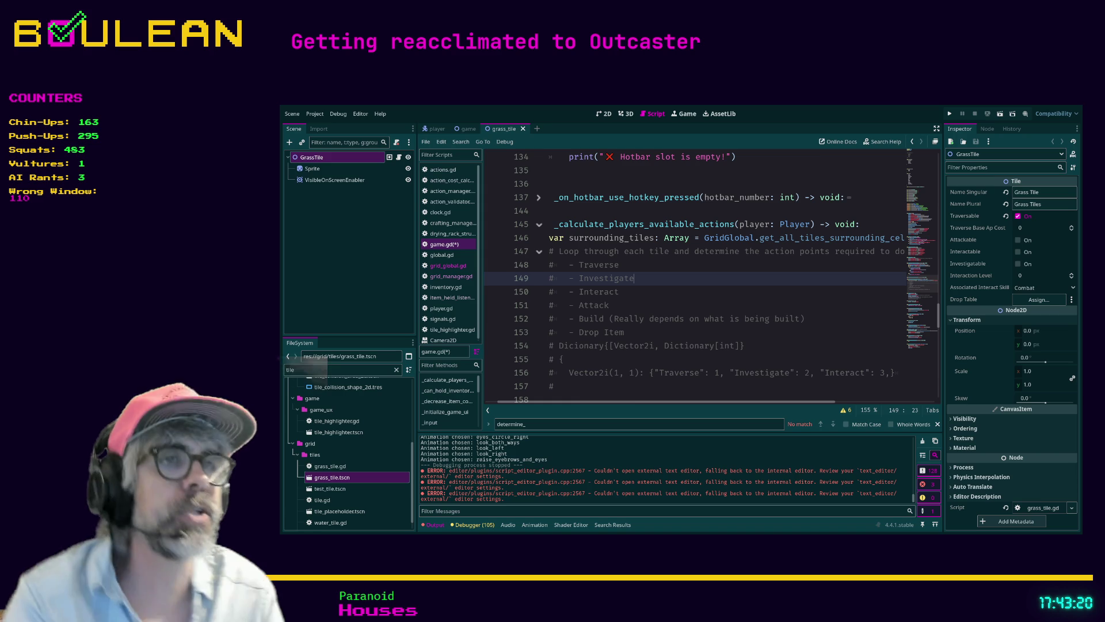
pyautogui.moveTo(651, 329)
pyautogui.mouseDown()
pyautogui.moveTo(547, 291)
pyautogui.moveTo(520, 263)
pyautogui.mouseUp()
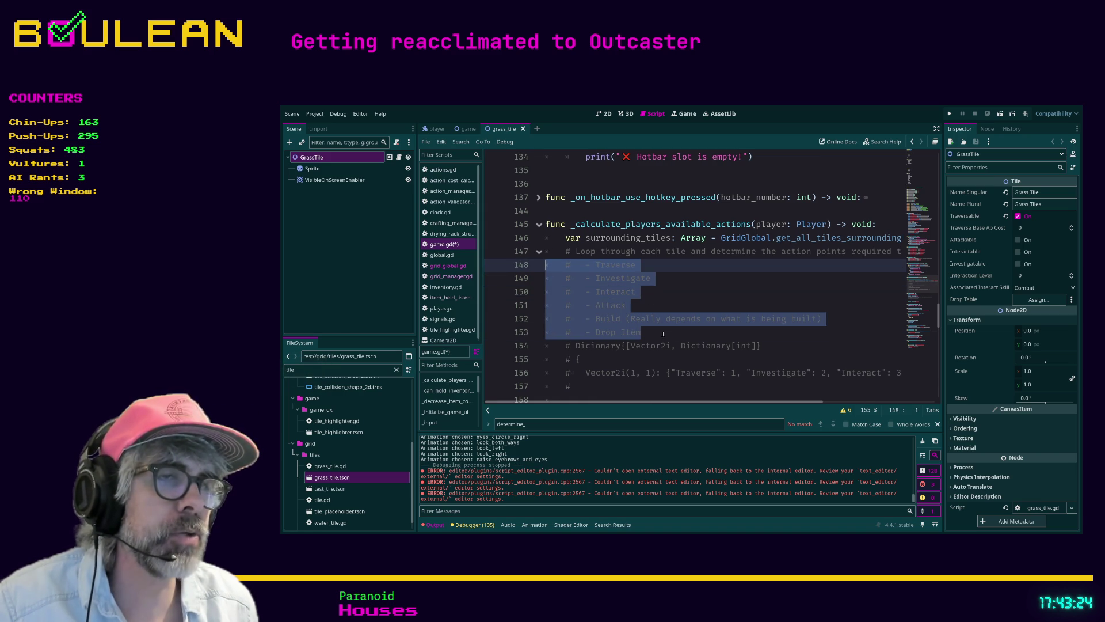
pyautogui.click(685, 332)
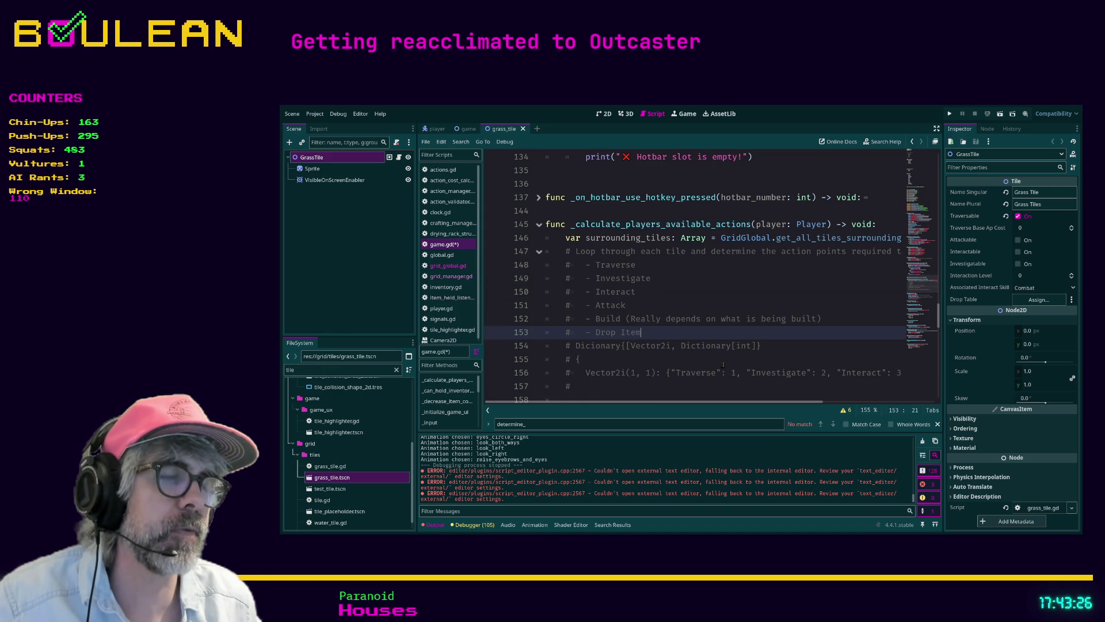